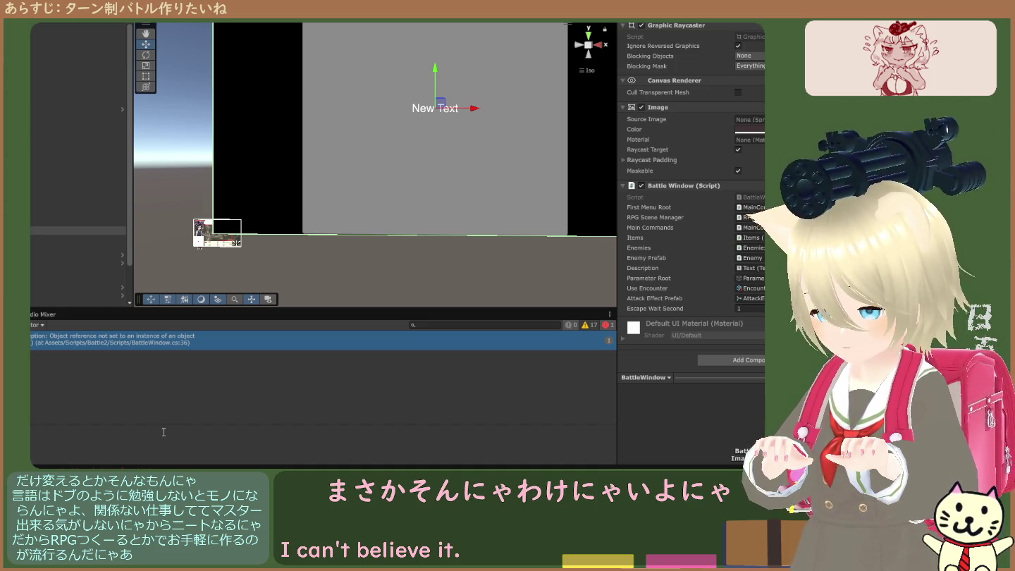
Step: Show the full stack trace of the NullReferenceException in the Console
{"action": "left_click", "coordinate": [165, 343]}
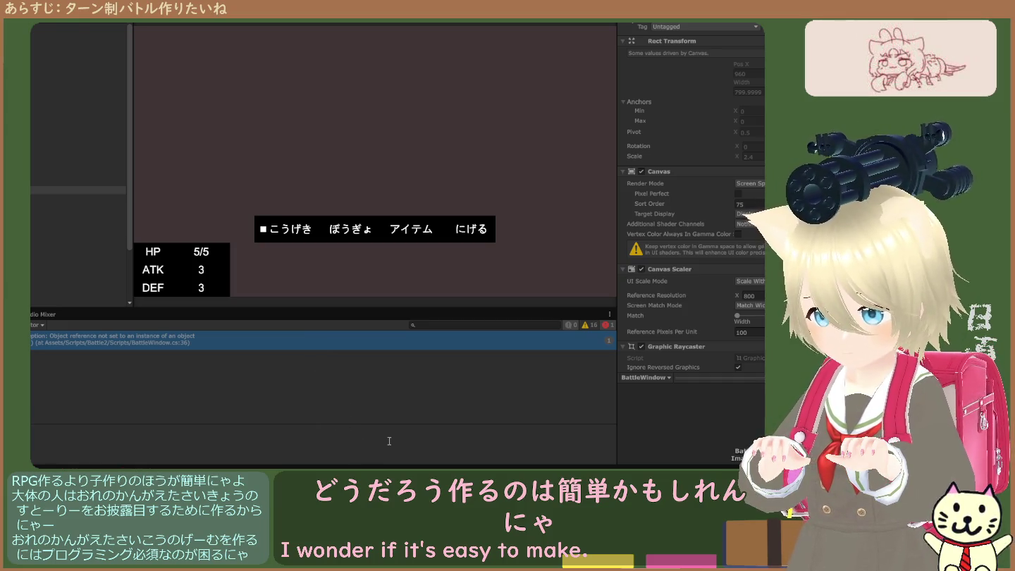
Step: View the error's stack trace, then select the object holding the RPG Scene Manager and its script reference
{"action": "left_click", "coordinate": [164, 345]}
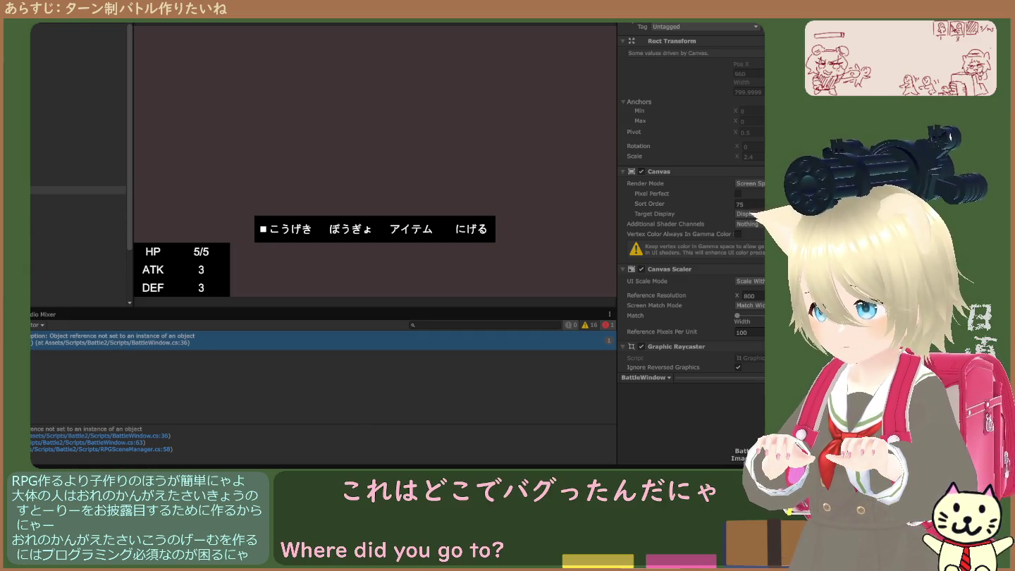
{"action": "left_click", "coordinate": [78, 190]}
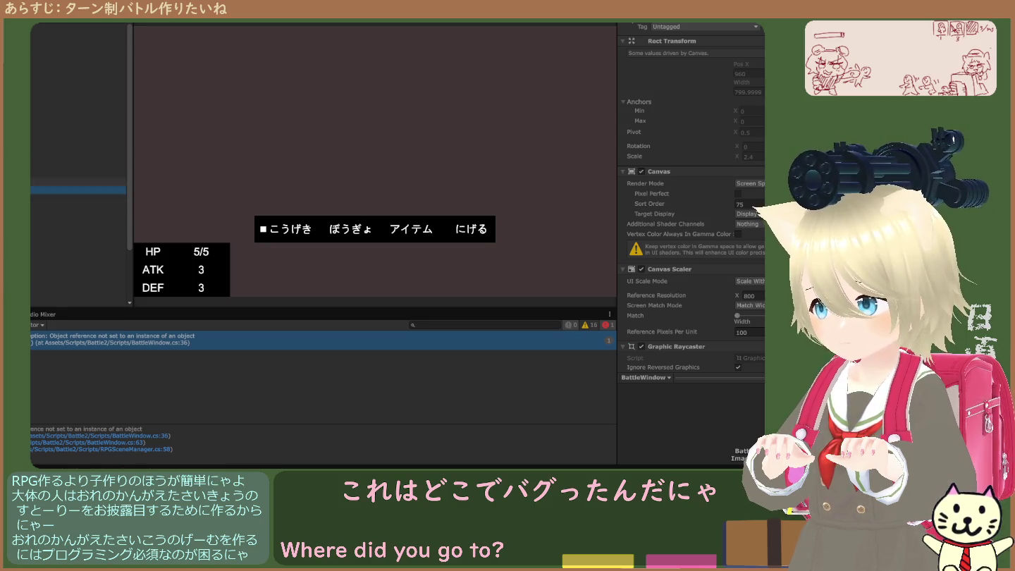
{"action": "left_click", "coordinate": [77, 181]}
{"action": "left_click", "coordinate": [747, 99]}
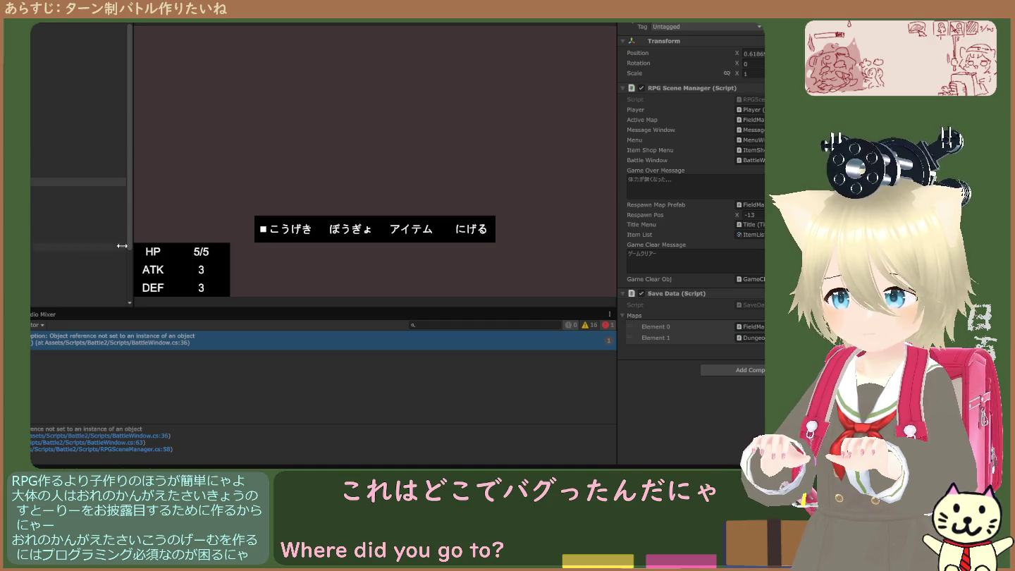
{"action": "left_click", "coordinate": [30, 315]}
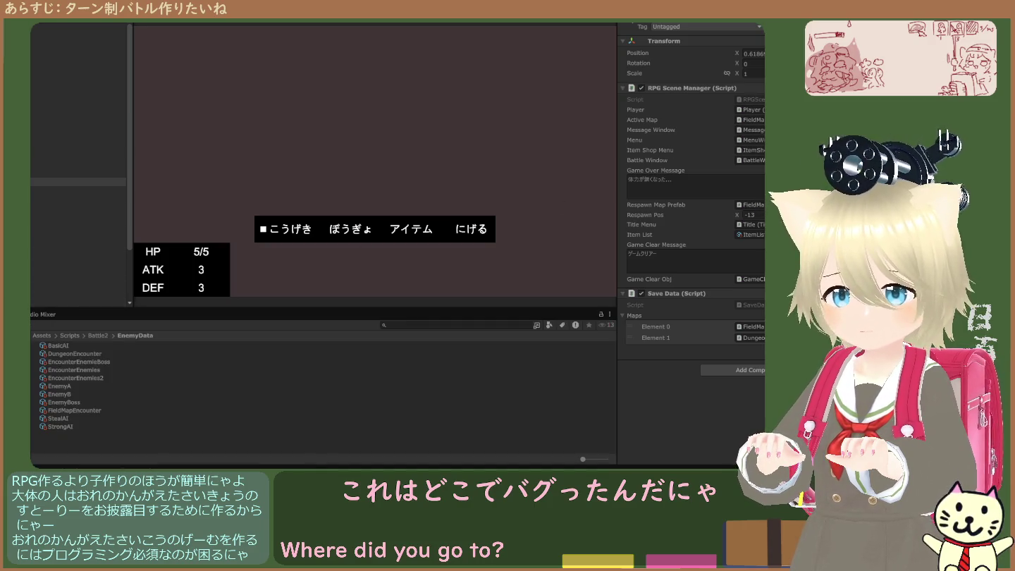
{"action": "left_click", "coordinate": [746, 98]}
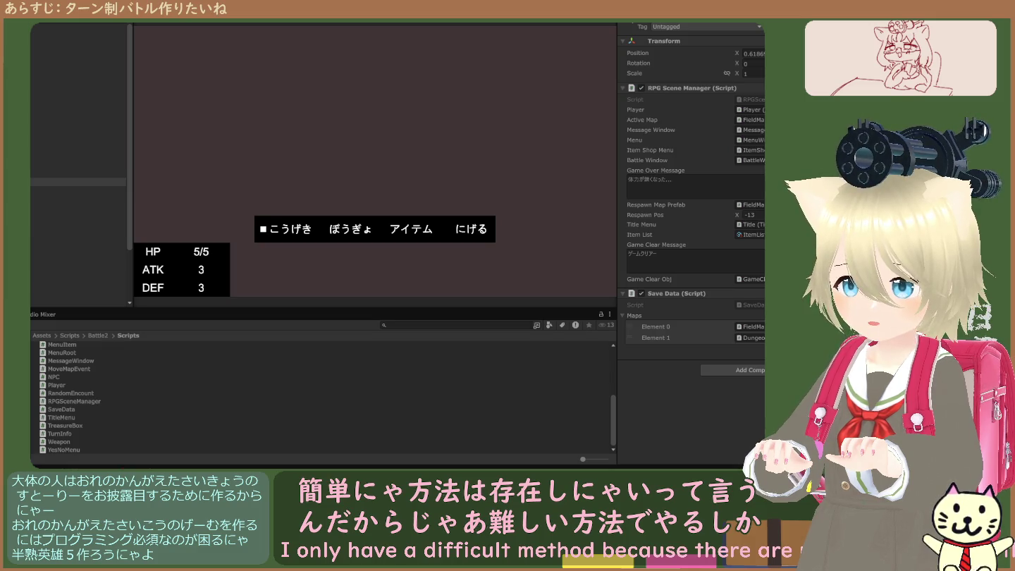
{"action": "left_click", "coordinate": [130, 466]}
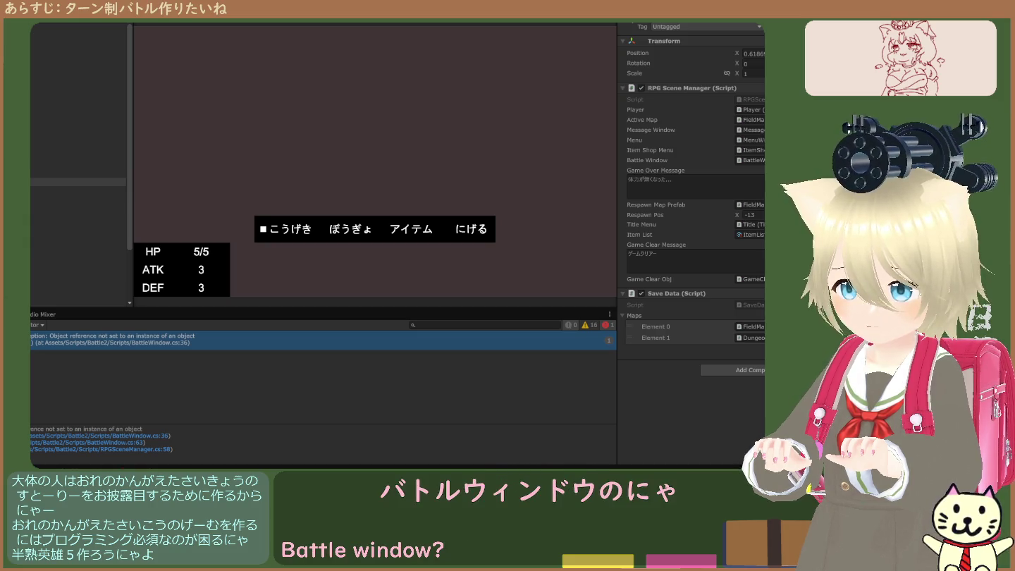
{"action": "left_click", "coordinate": [44, 190]}
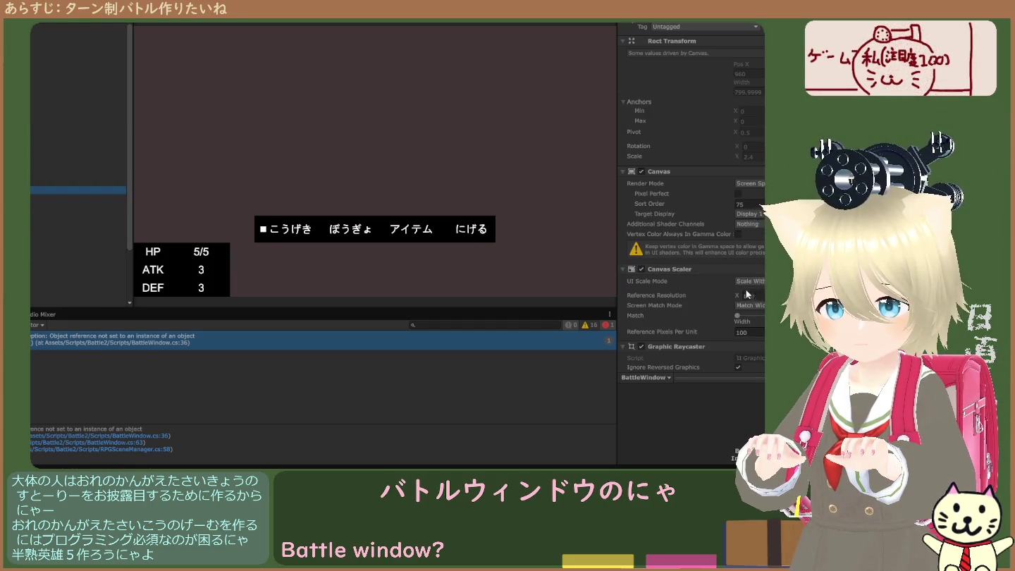
Step: Ping the BattleWindow script in Assets/Scripts/Battle2/Scripts, then return to the Console error list
{"action": "scroll", "coordinate": [738, 298], "scroll_direction": "down", "scroll_amount": 4}
{"action": "scroll", "coordinate": [736, 297], "scroll_direction": "down", "scroll_amount": 4}
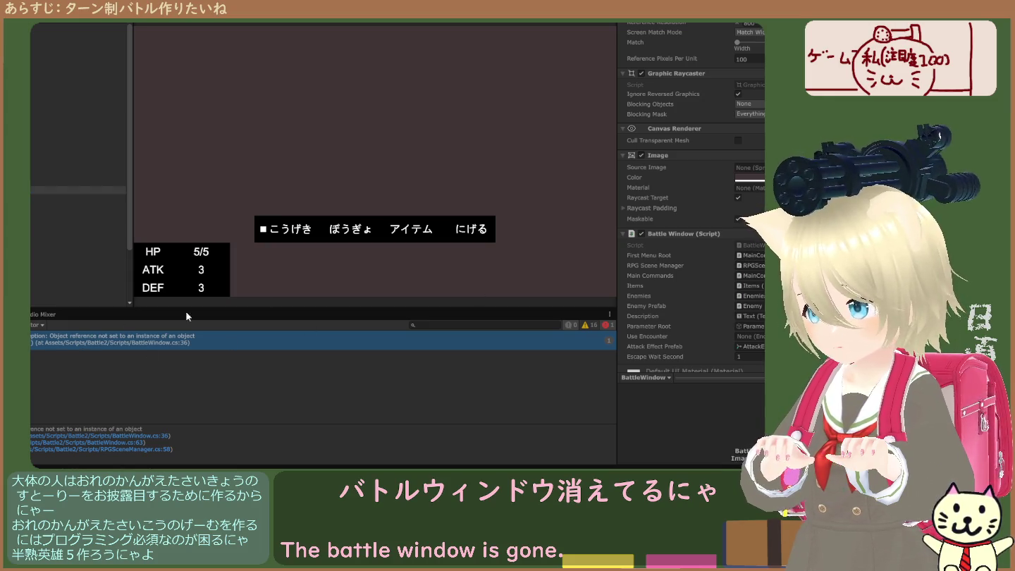
{"action": "left_click", "coordinate": [672, 240]}
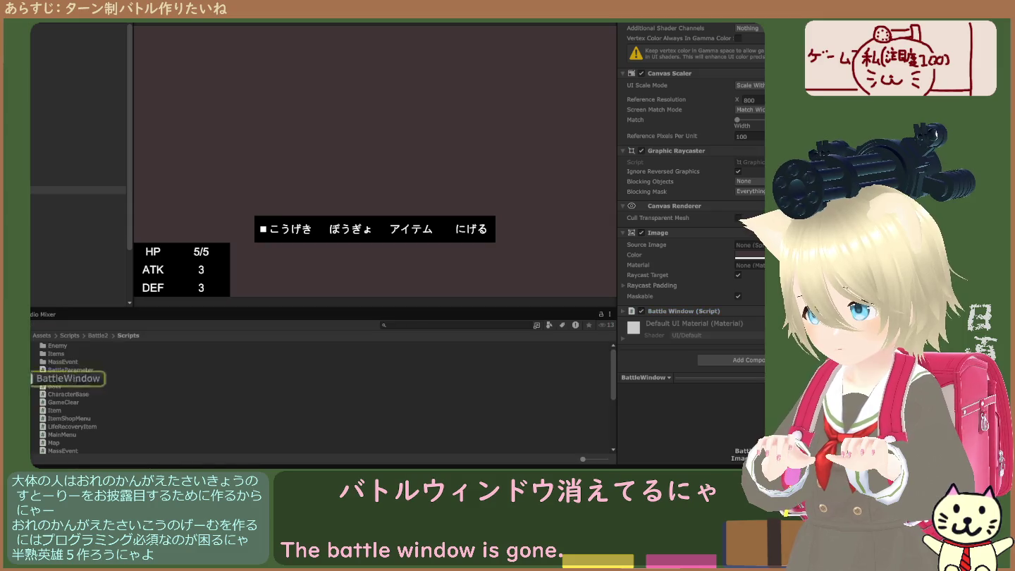
{"action": "scroll", "coordinate": [63, 367], "scroll_direction": "down", "scroll_amount": 1}
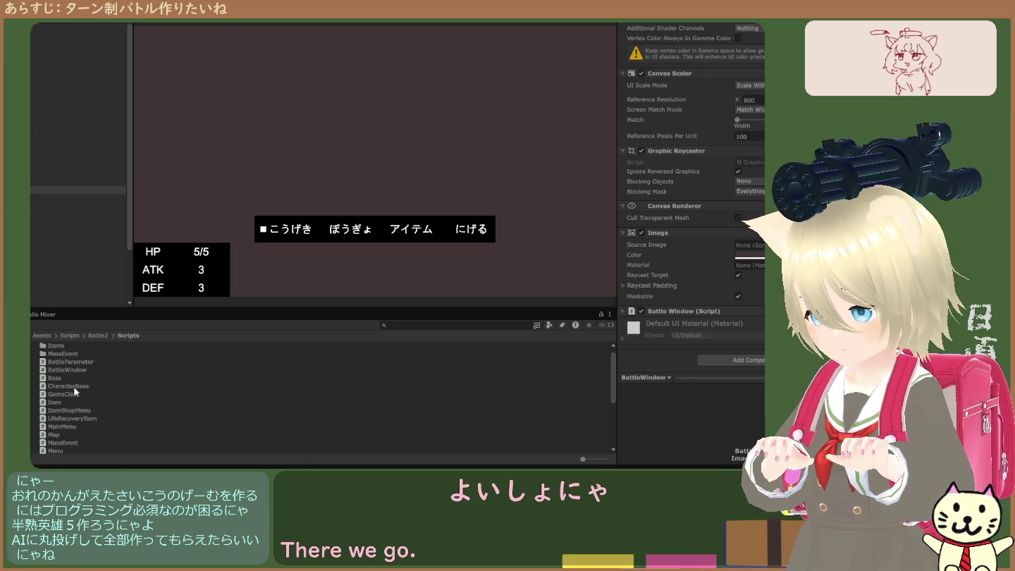
{"action": "scroll", "coordinate": [73, 370], "scroll_direction": "down", "scroll_amount": 2}
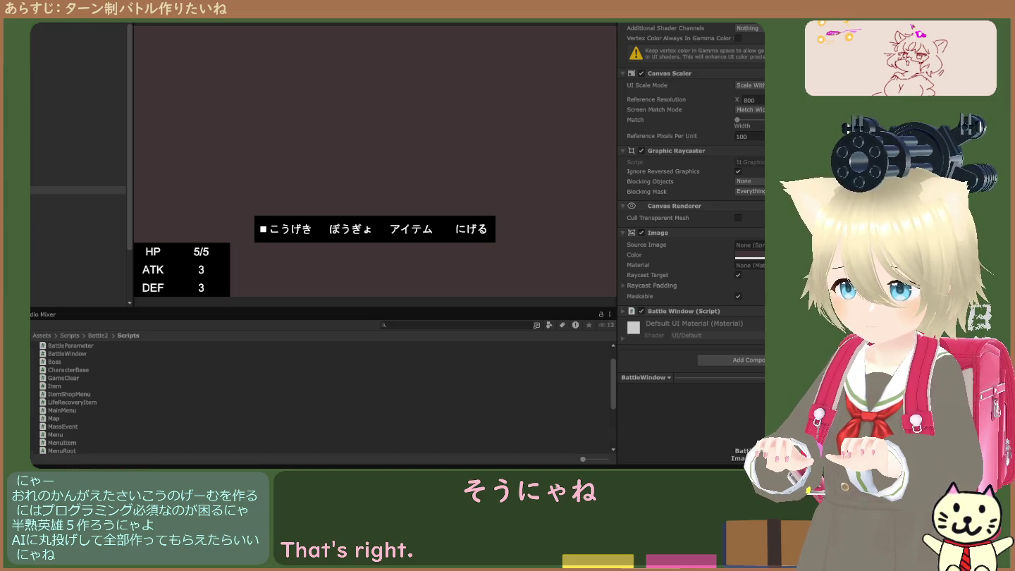
{"action": "key", "text": "ctrl+shift+c"}
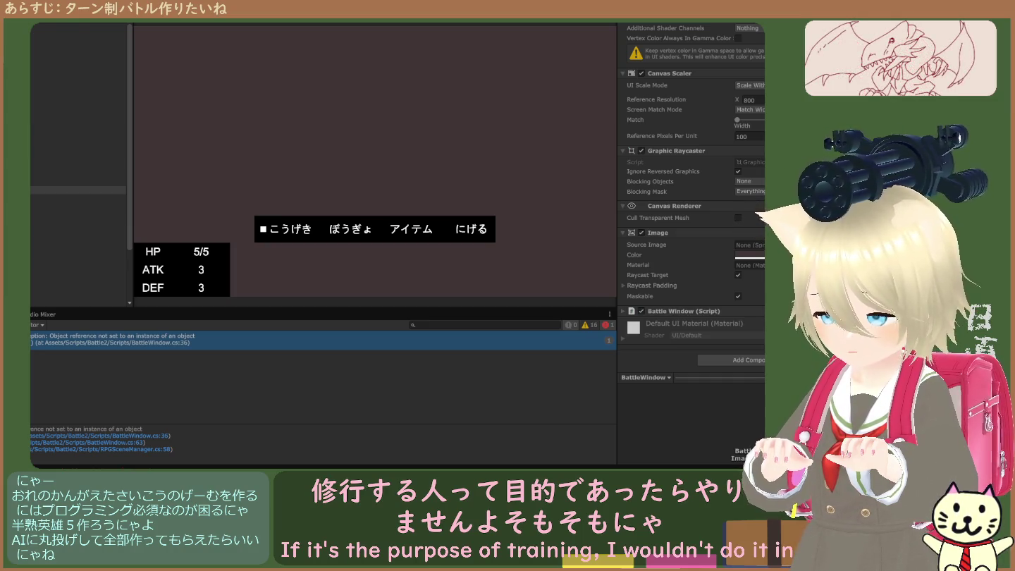
Step: Stop and restart the game repeatedly to reproduce the null-reference error, ending stopped
{"action": "key", "text": "ctrl+p"}
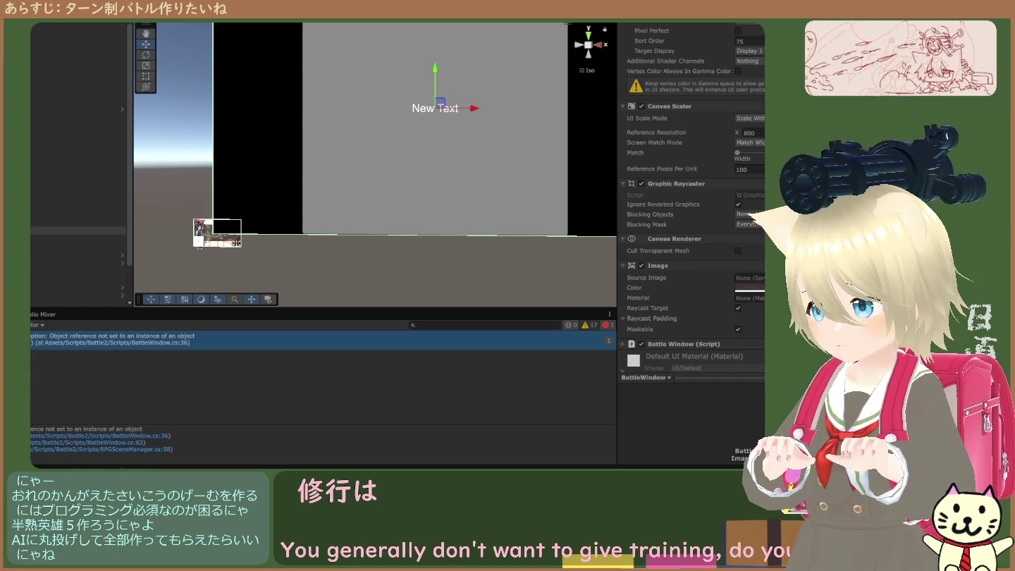
{"action": "key", "text": "ctrl+p"}
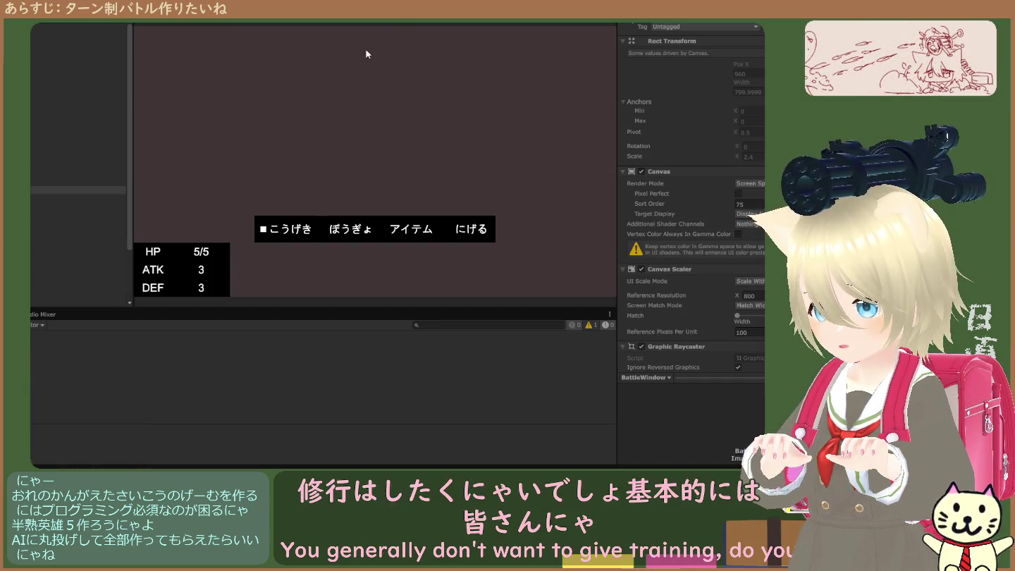
{"action": "key", "text": "ctrl+p"}
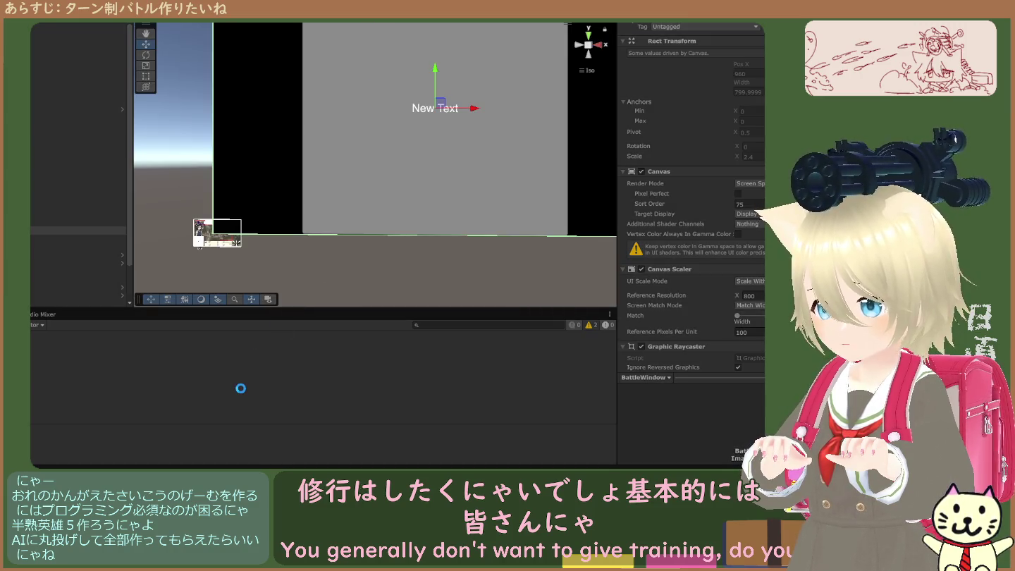
{"action": "key", "text": "ctrl+p"}
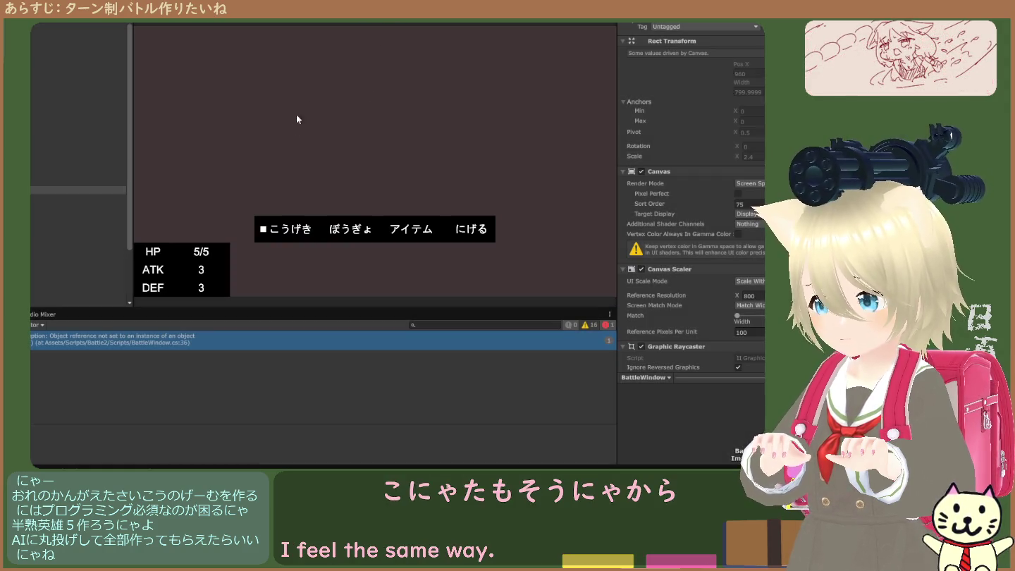
{"action": "key", "text": "ctrl+p"}
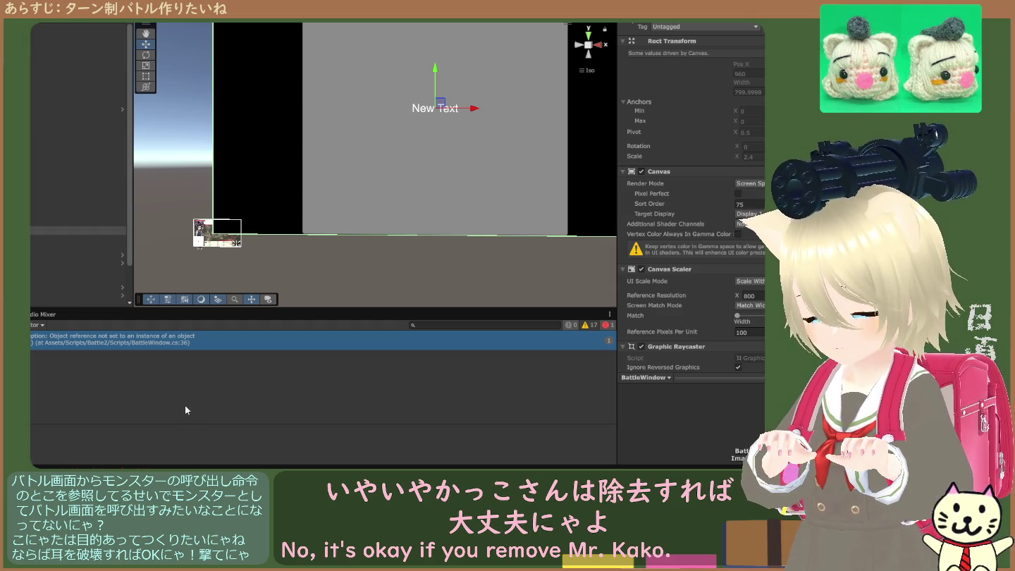
Step: Check the error's stack trace, then expand Battle Window (Script) to inspect its empty Use Encounter field
{"action": "left_click", "coordinate": [130, 340]}
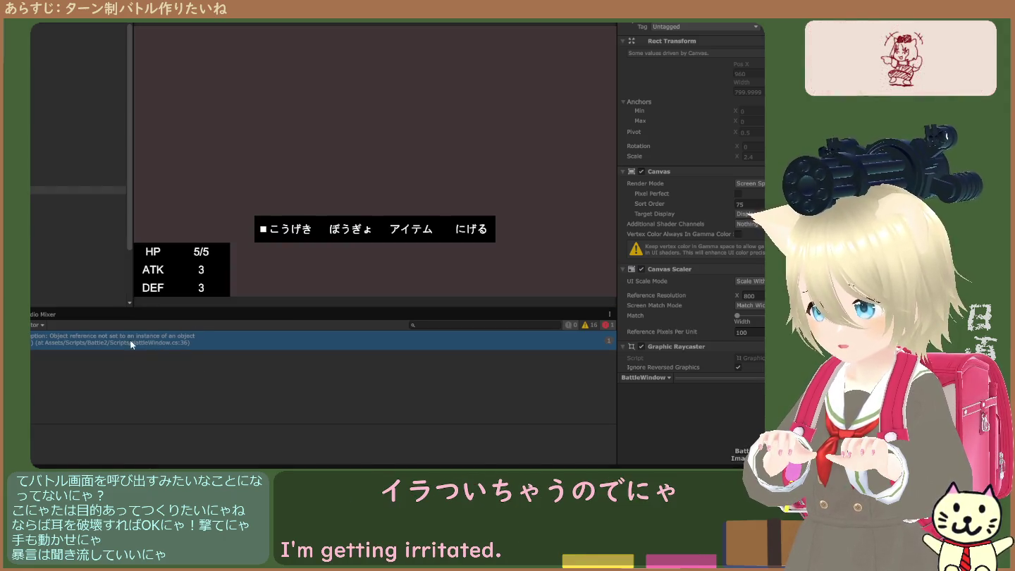
{"action": "left_click", "coordinate": [130, 344]}
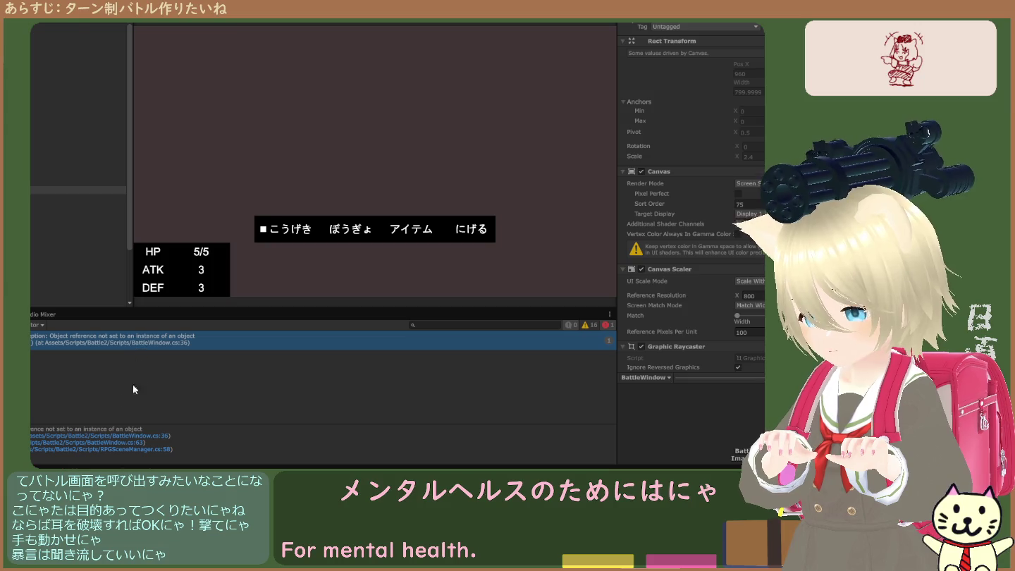
{"action": "scroll", "coordinate": [657, 275], "scroll_direction": "down", "scroll_amount": 5}
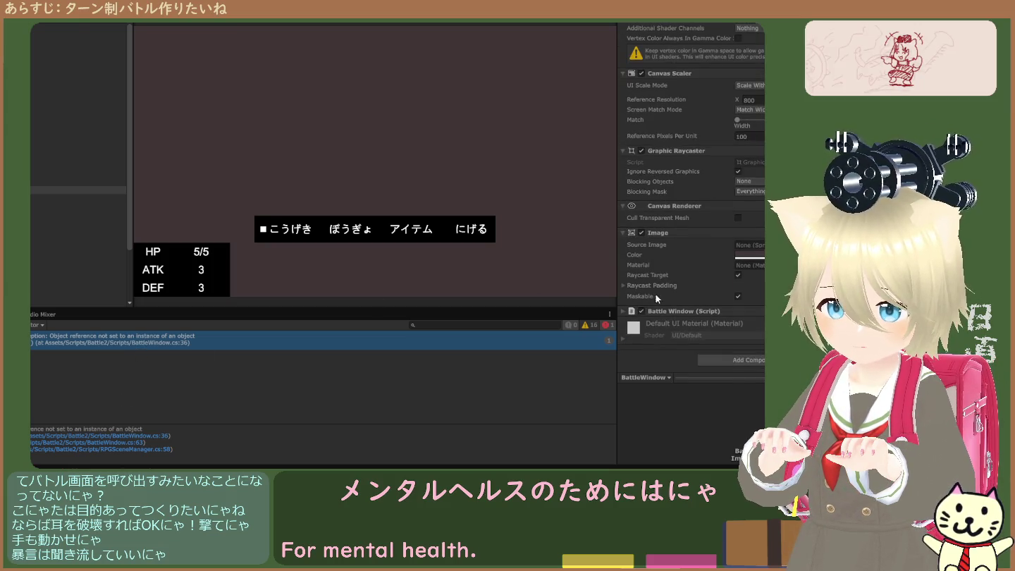
{"action": "left_click", "coordinate": [621, 312]}
{"action": "scroll", "coordinate": [655, 318], "scroll_direction": "down", "scroll_amount": 3}
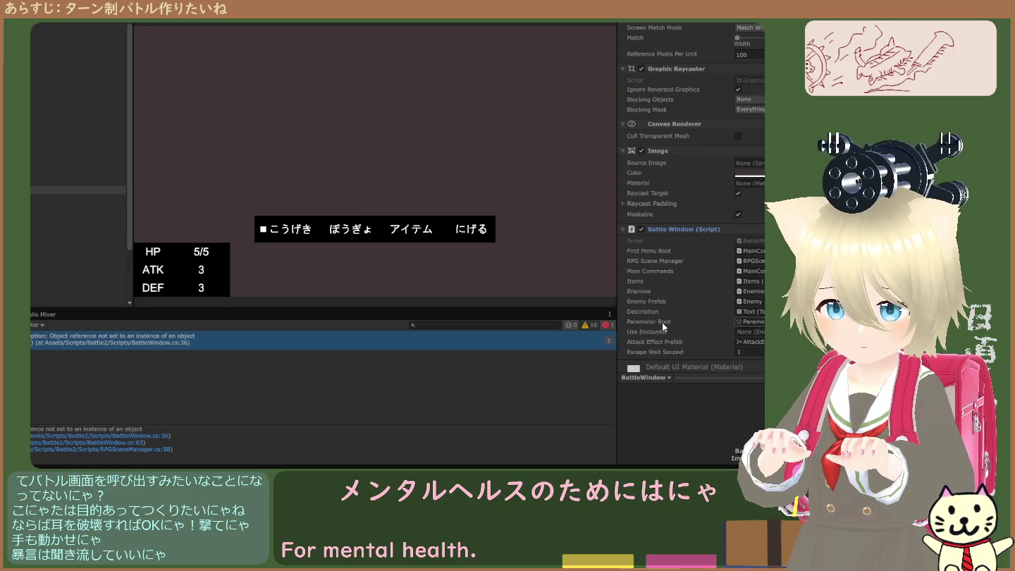
{"action": "left_click", "coordinate": [752, 332]}
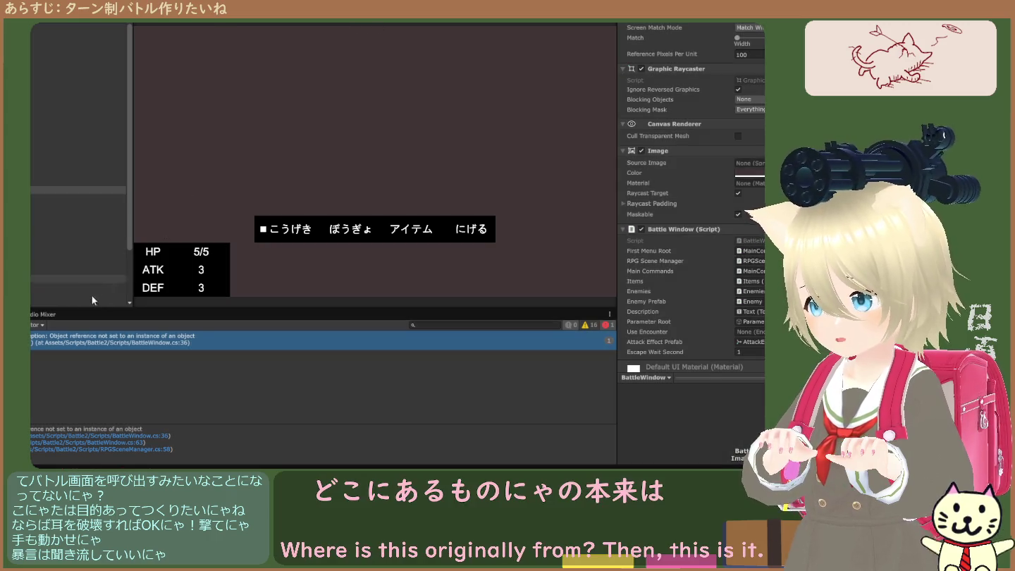
Step: Stop the game and trace Save Data's first map entry to its FieldMap prefab in the project
{"action": "key", "text": "ctrl+p"}
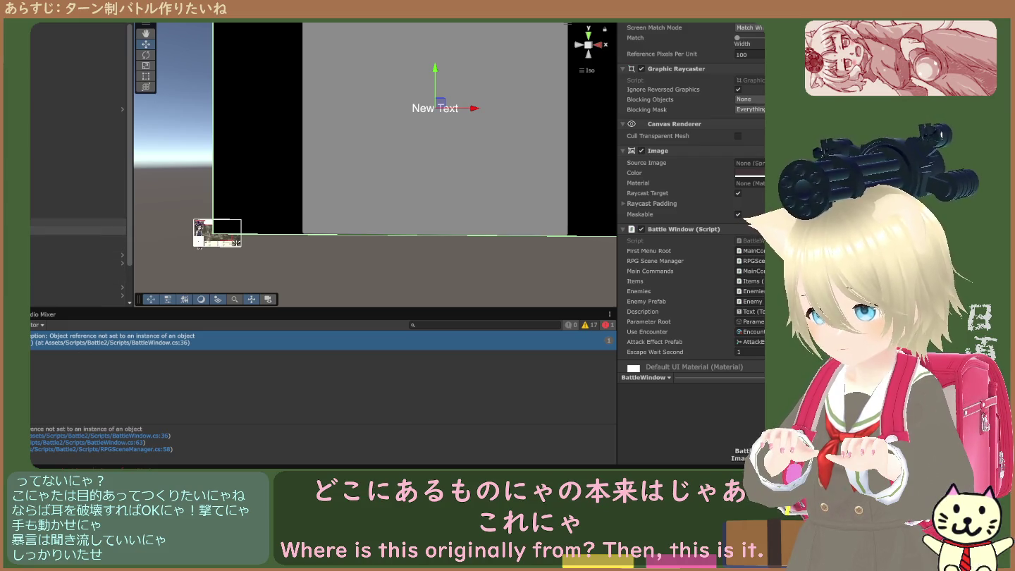
{"action": "left_click", "coordinate": [77, 223]}
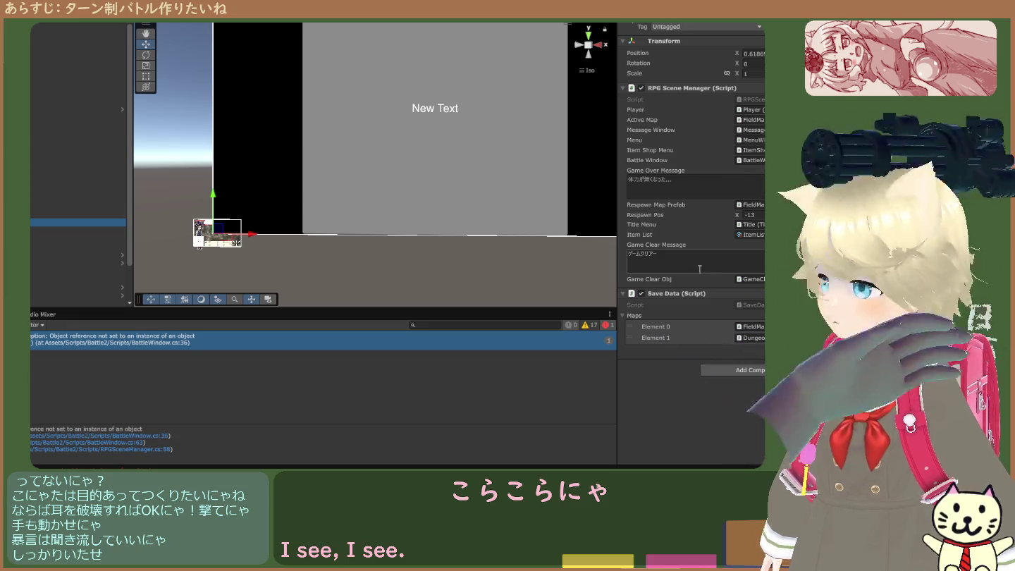
{"action": "left_click", "coordinate": [622, 293]}
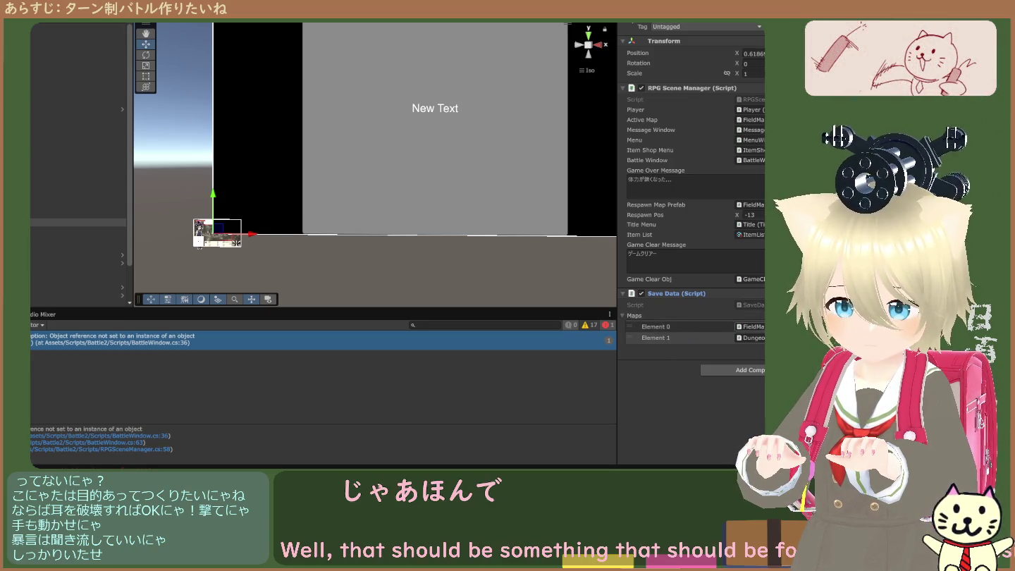
{"action": "left_click", "coordinate": [657, 326]}
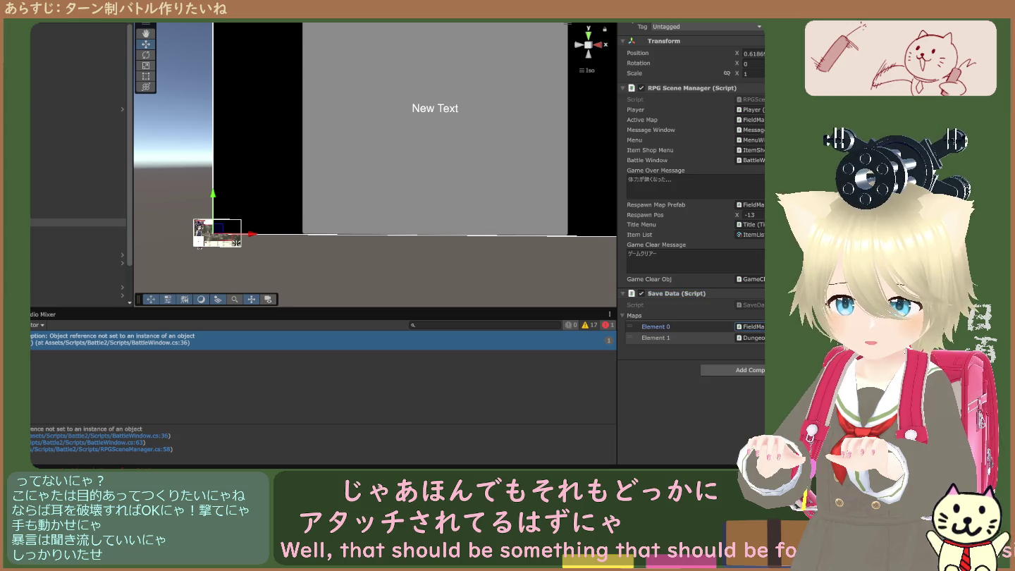
{"action": "key", "text": "ctrl+5"}
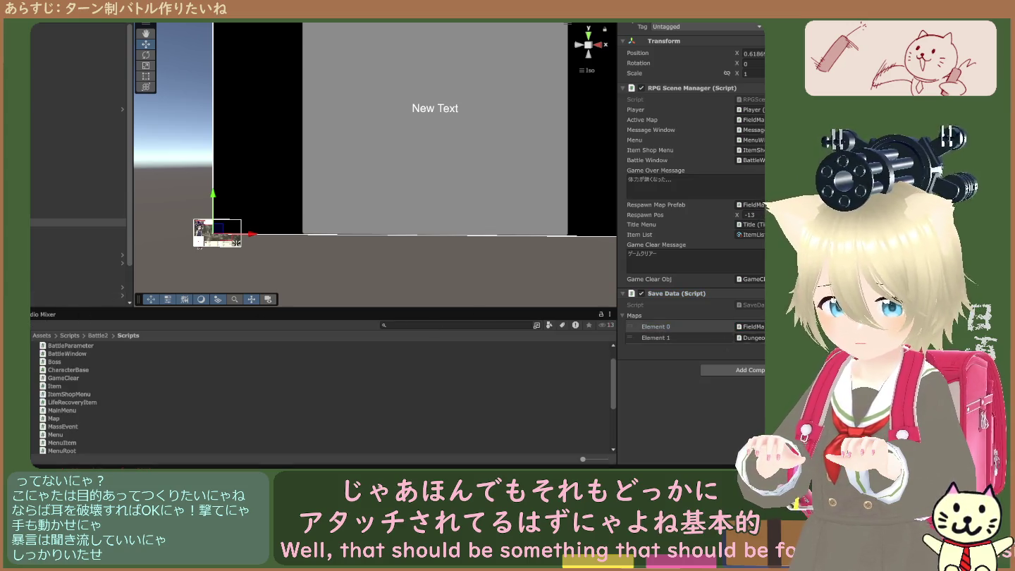
{"action": "left_click", "coordinate": [749, 327]}
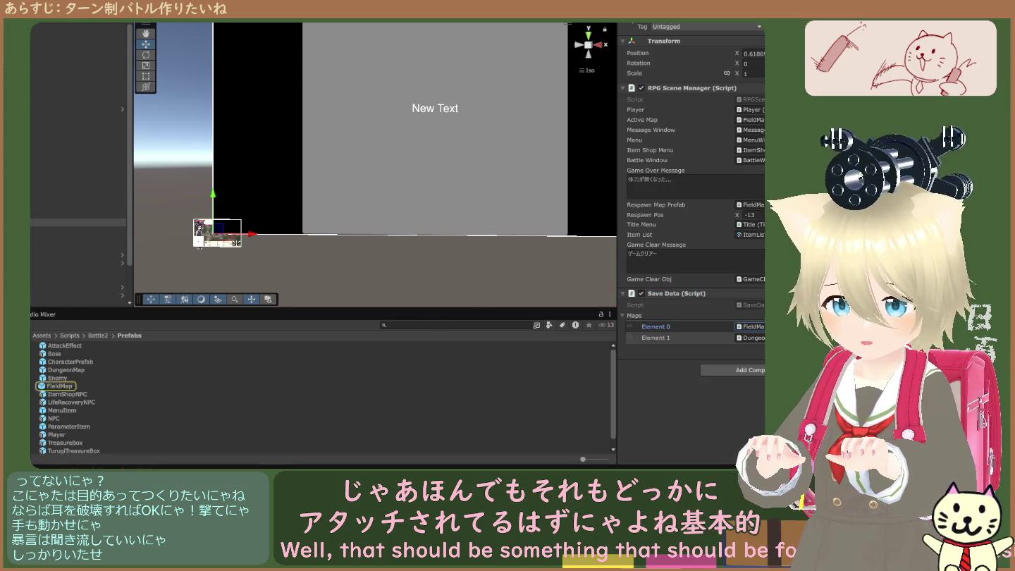
Step: Inspect the FieldMap, MenuItem and Enemy prefabs, ending on FieldMap's Grid and Map settings
{"action": "left_click", "coordinate": [67, 387]}
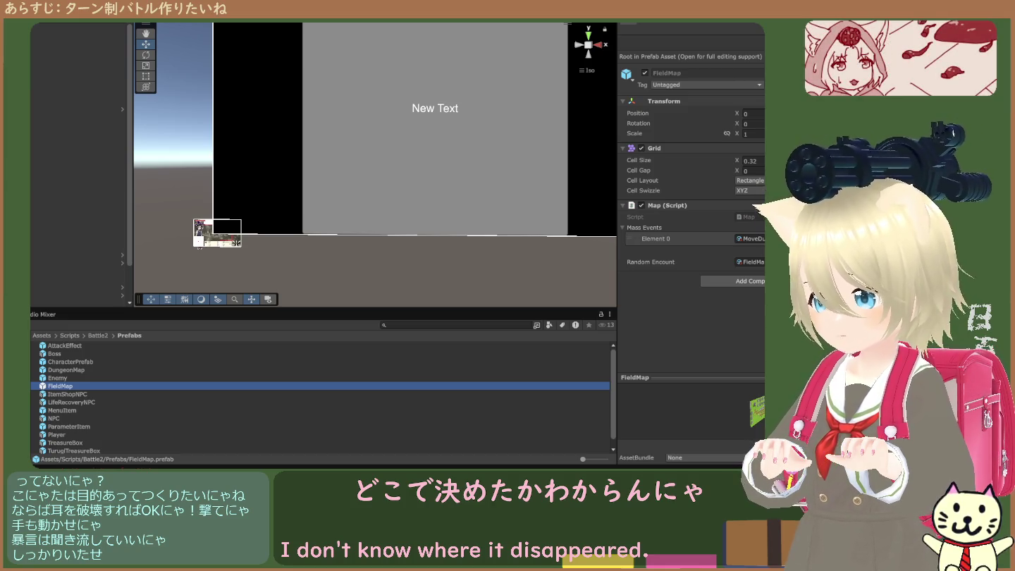
{"action": "left_click", "coordinate": [62, 410]}
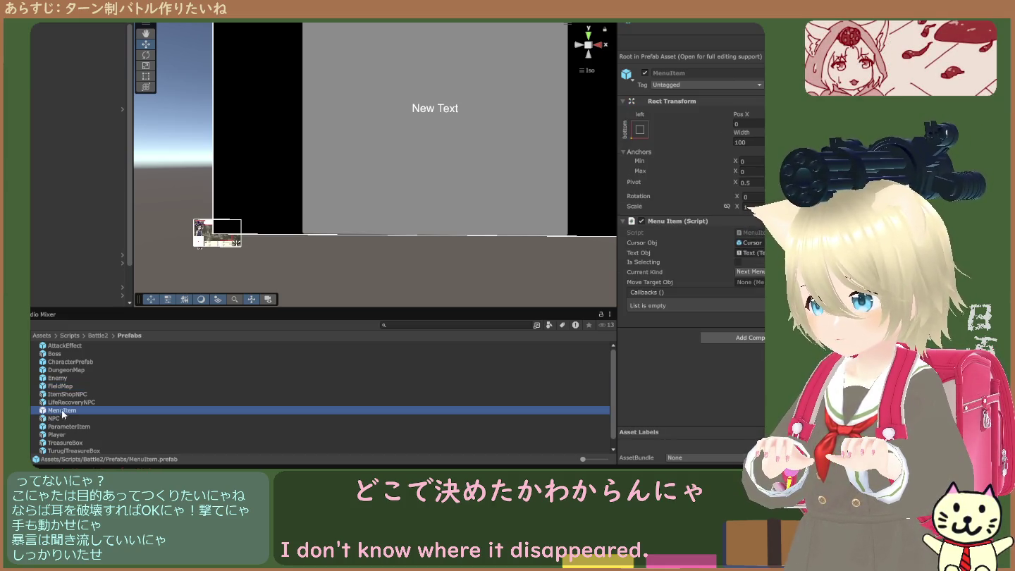
{"action": "left_click", "coordinate": [67, 381]}
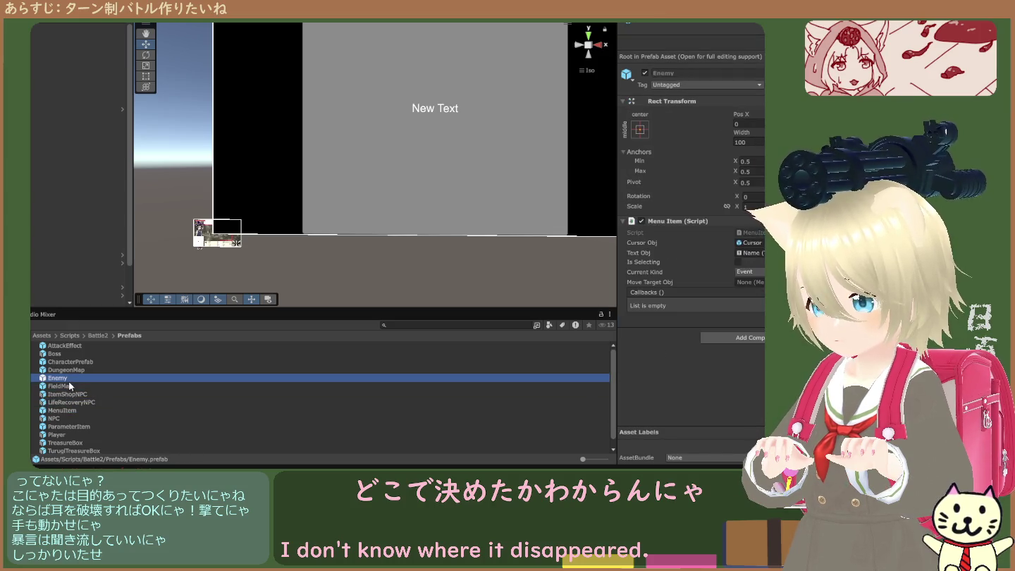
{"action": "left_click", "coordinate": [71, 386]}
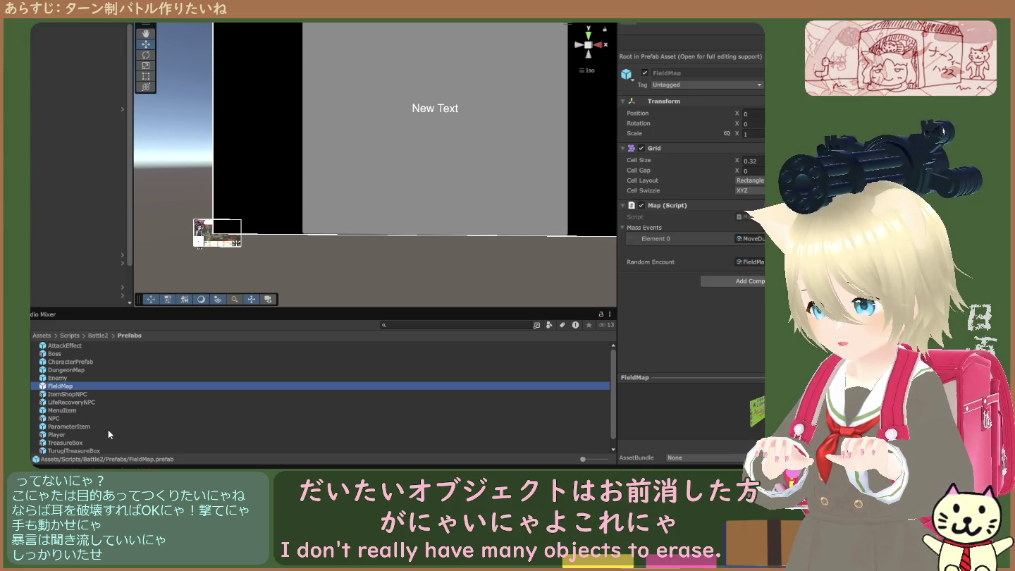
{"action": "scroll", "coordinate": [109, 429], "scroll_direction": "down", "scroll_amount": 1}
{"action": "scroll", "coordinate": [104, 432], "scroll_direction": "up", "scroll_amount": 1}
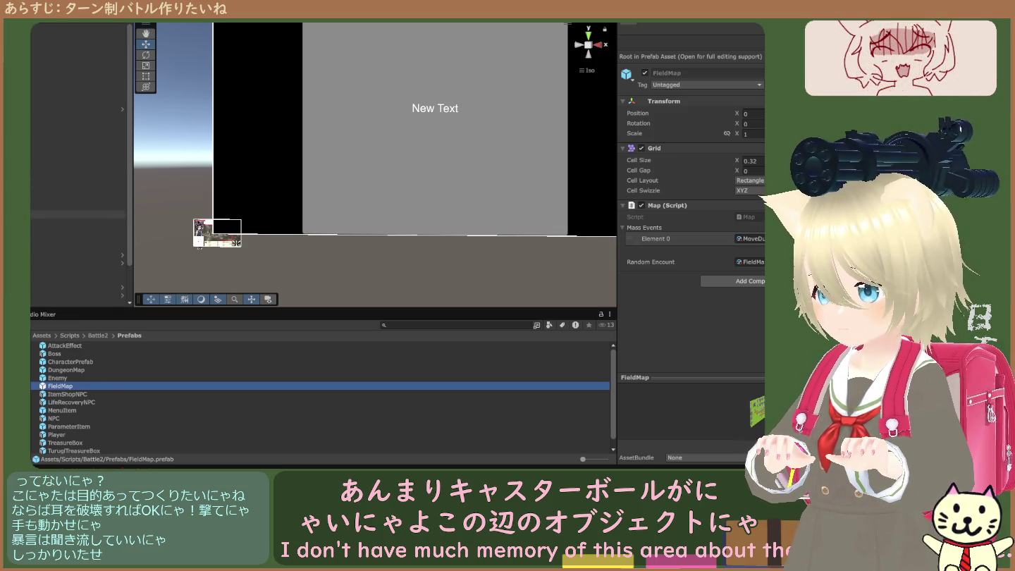
Step: Step through the Event System, Canvas, Main Menu, Battle Manager and menu layout objects in the Hierarchy
{"action": "left_click", "coordinate": [78, 207]}
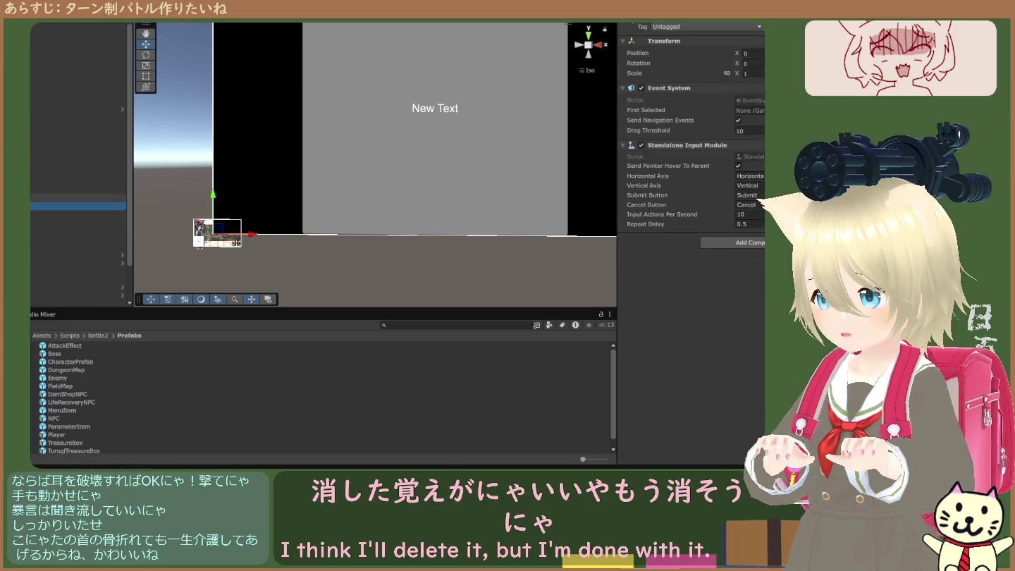
{"action": "left_click", "coordinate": [77, 197]}
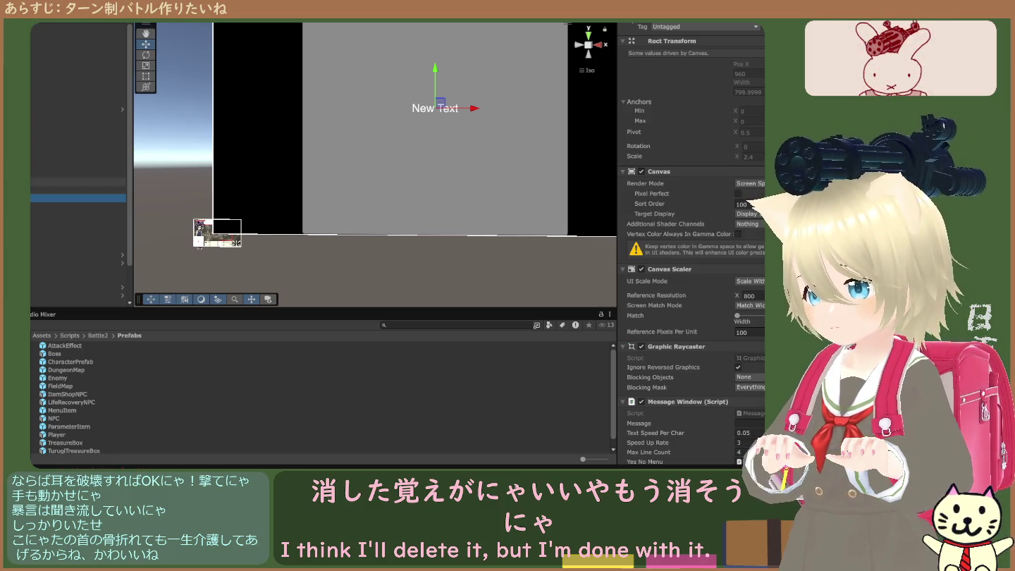
{"action": "left_click", "coordinate": [77, 190]}
{"action": "key", "text": "Delete"}
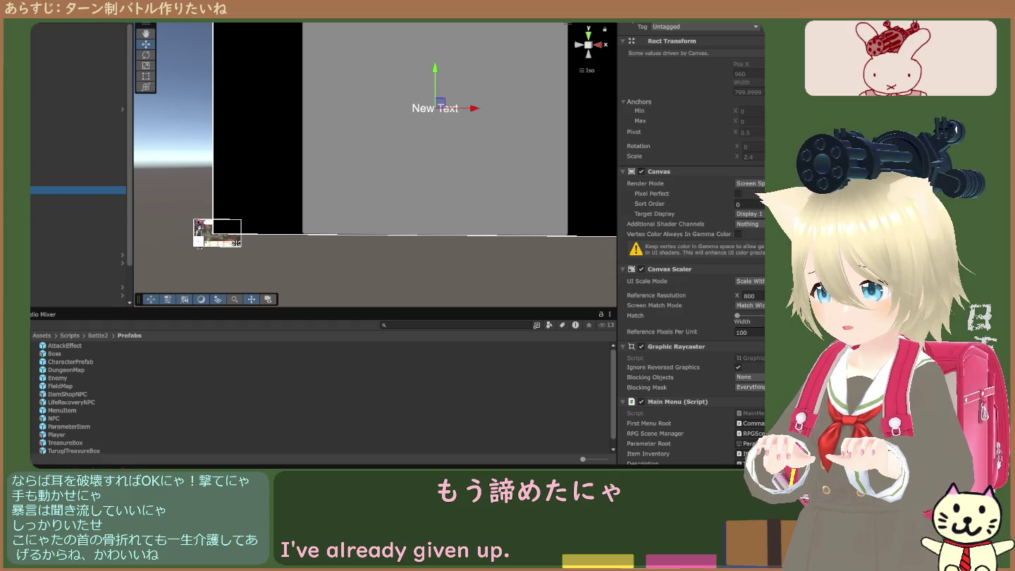
{"action": "left_click", "coordinate": [78, 197]}
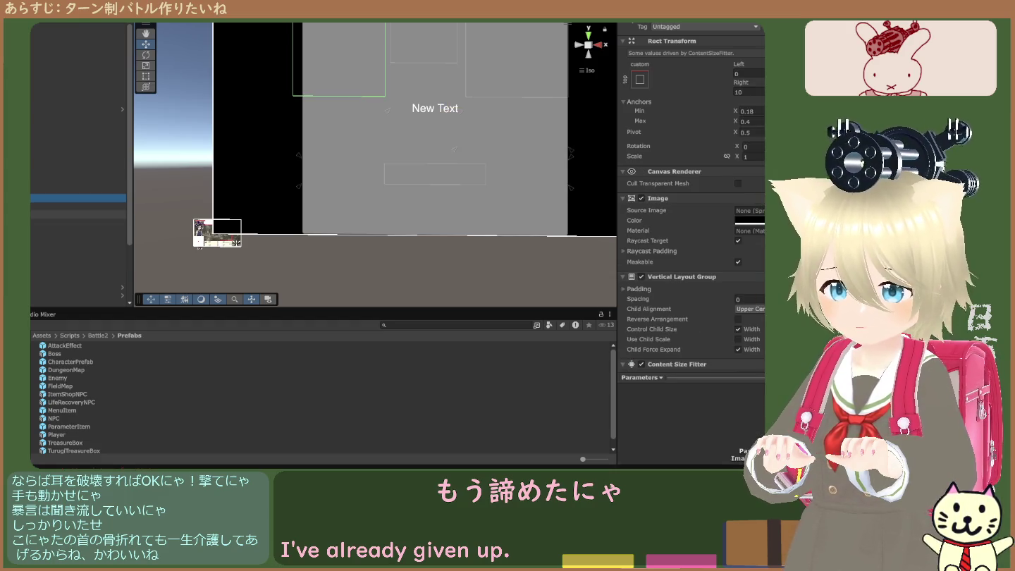
{"action": "key", "text": "Down"}
{"action": "key", "text": "Down"}
{"action": "key", "text": "Down"}
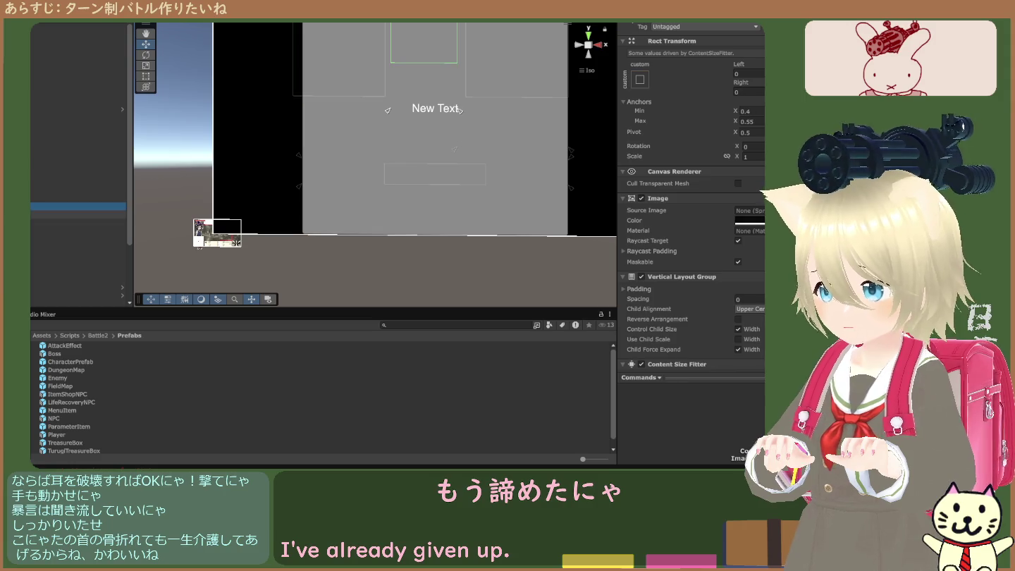
{"action": "key", "text": "Up"}
{"action": "key", "text": "Up"}
{"action": "key", "text": "Up"}
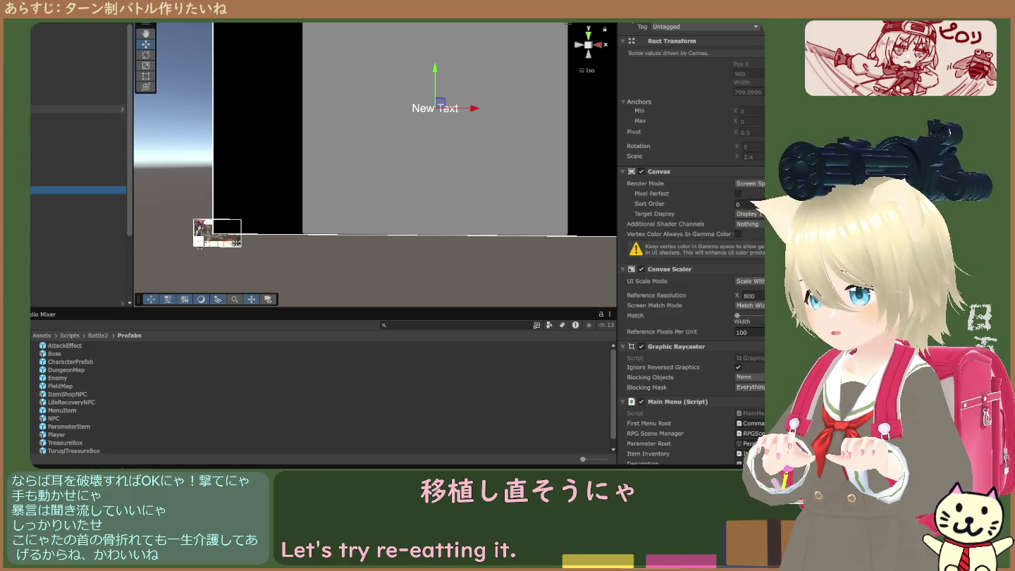
{"action": "key", "text": "Up"}
{"action": "key", "text": "Up"}
{"action": "key", "text": "Up"}
{"action": "key", "text": "Down"}
{"action": "key", "text": "Down"}
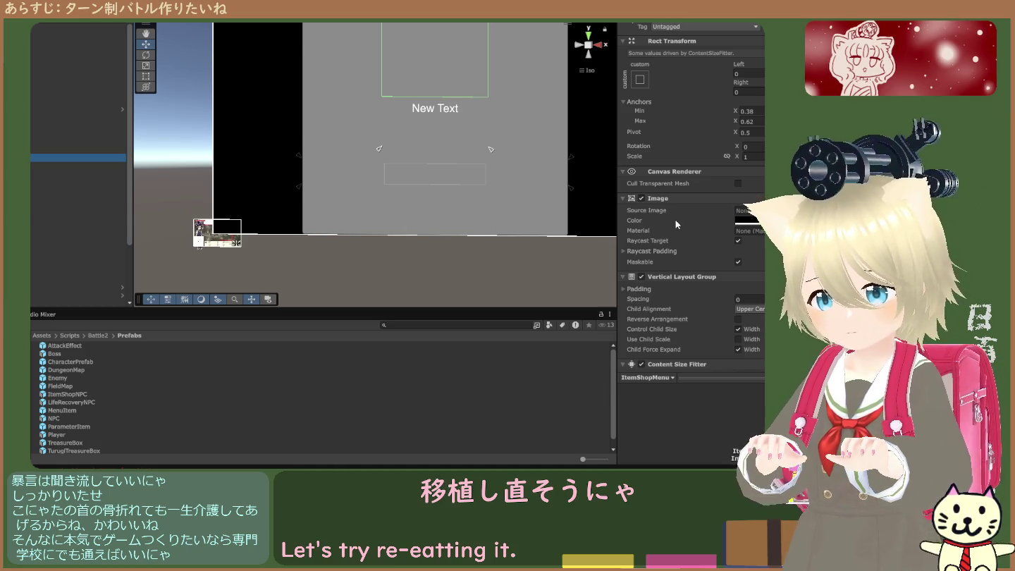
Step: Ping the MenuRoot script in the Battle2 Scripts folder, then select the Item Shop Menu canvas
{"action": "scroll", "coordinate": [695, 231], "scroll_direction": "down", "scroll_amount": 5}
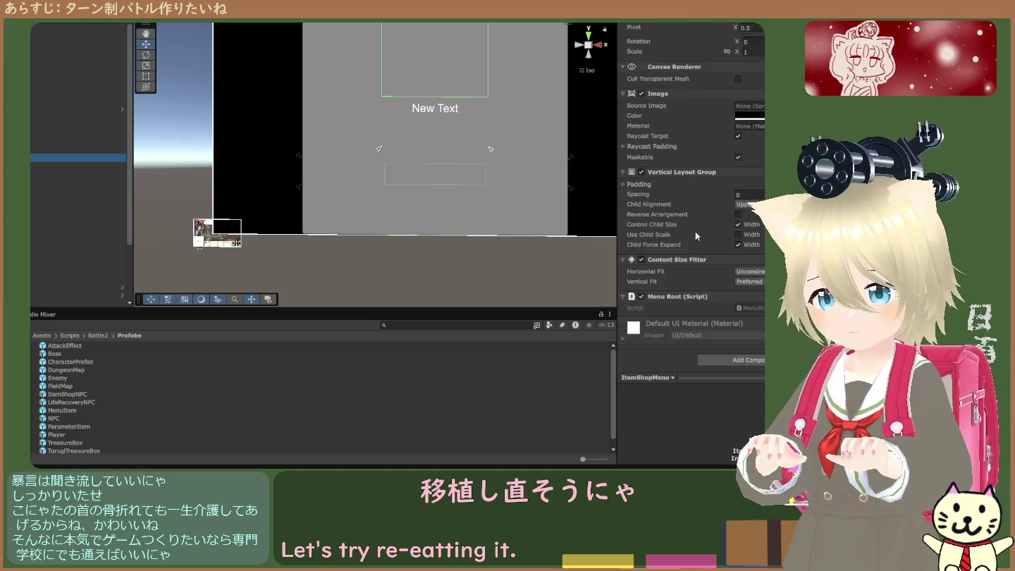
{"action": "left_click", "coordinate": [748, 308]}
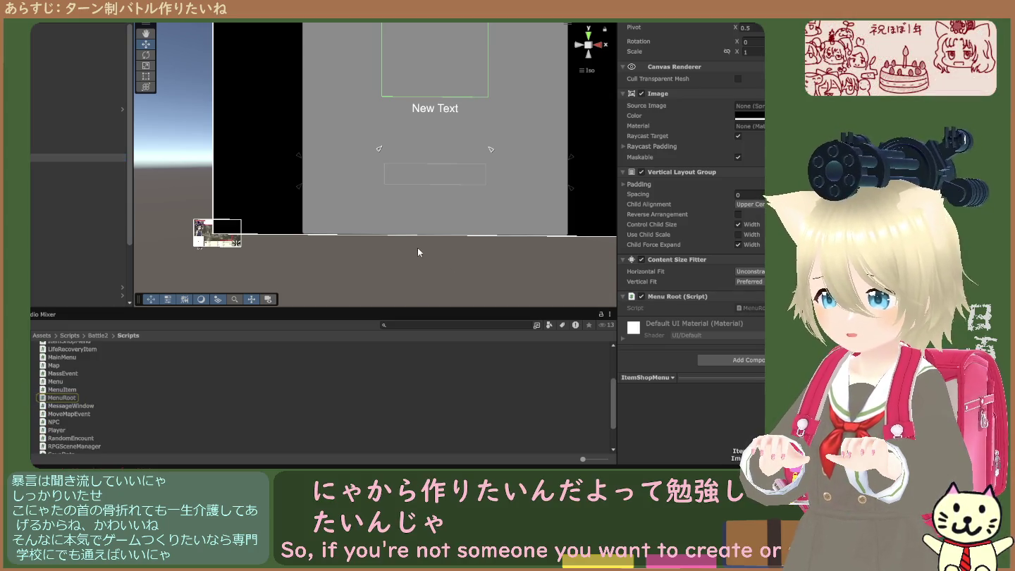
{"action": "left_click", "coordinate": [749, 308]}
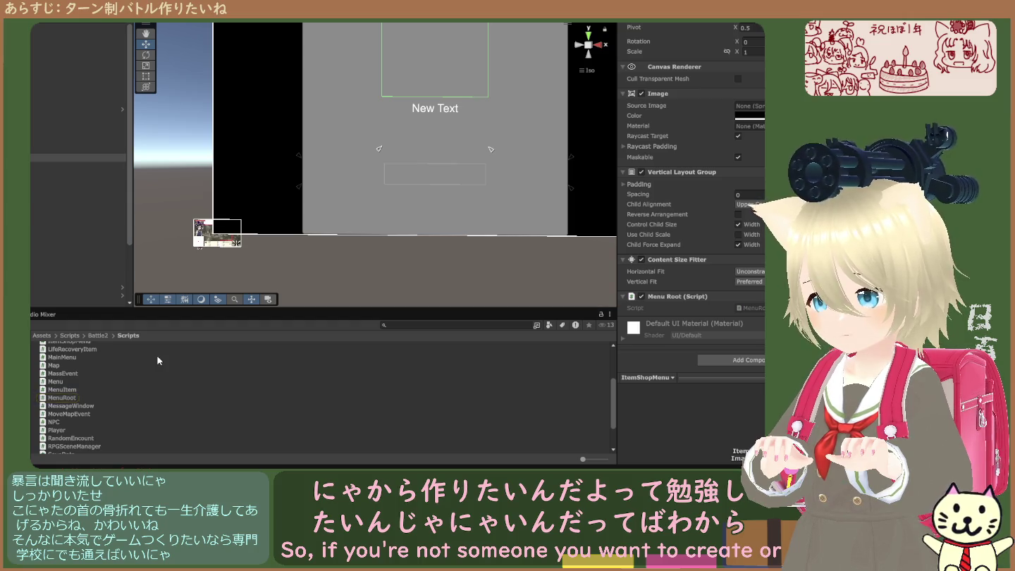
{"action": "scroll", "coordinate": [156, 355], "scroll_direction": "down", "scroll_amount": 3}
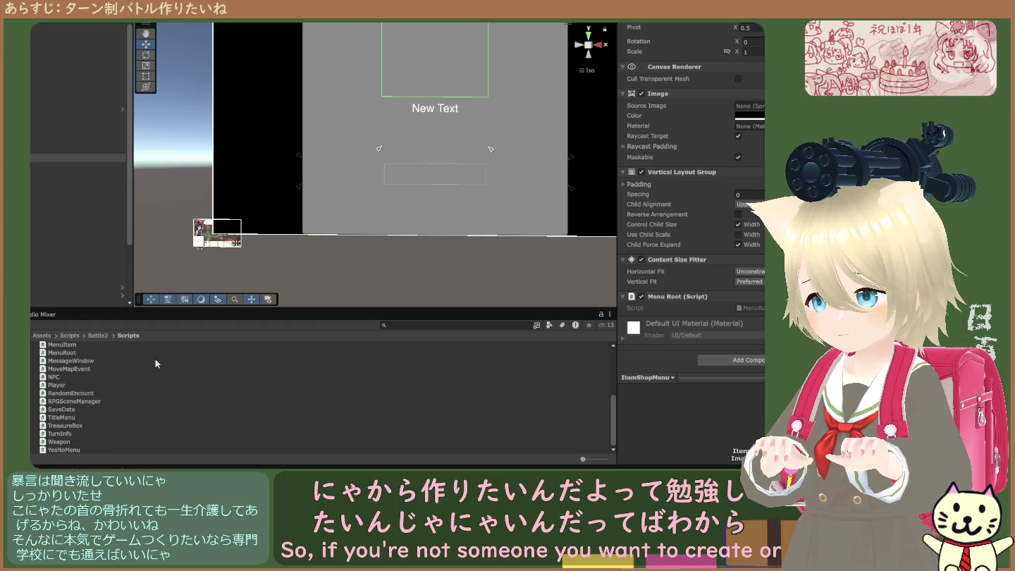
{"action": "scroll", "coordinate": [155, 358], "scroll_direction": "up", "scroll_amount": 6}
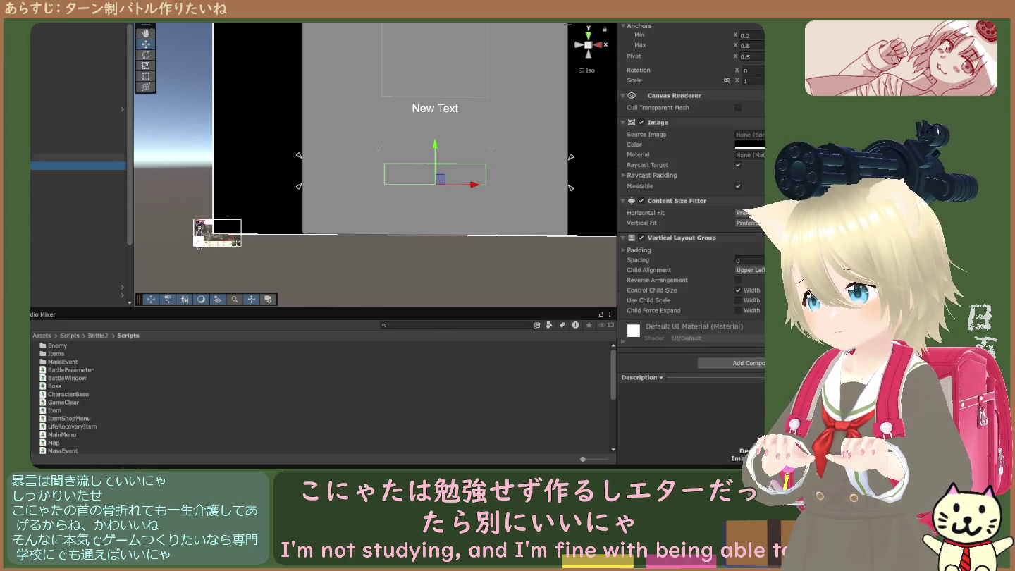
{"action": "left_click", "coordinate": [78, 149]}
{"action": "key", "text": "Down"}
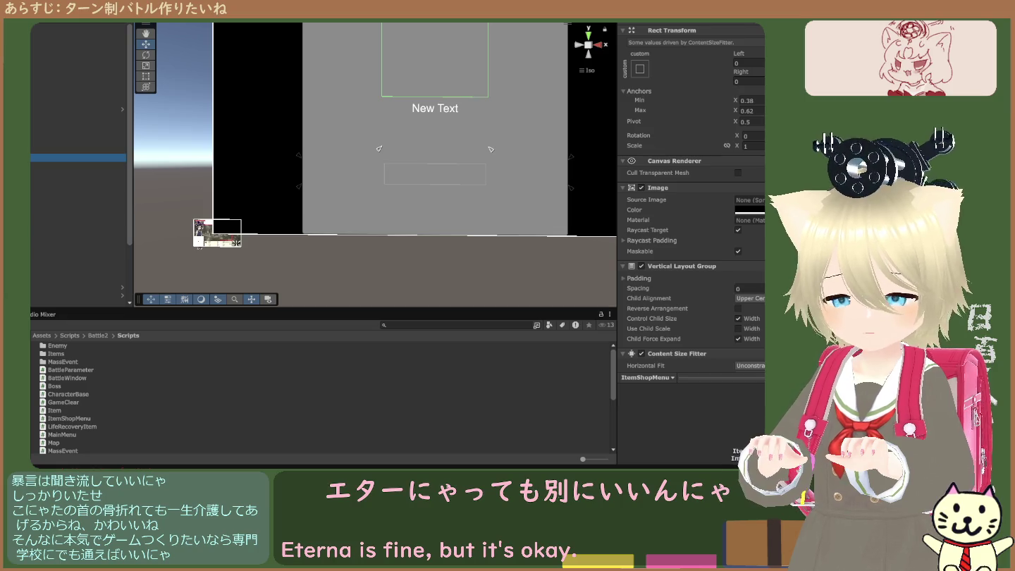
{"action": "left_click", "coordinate": [31, 150]}
{"action": "left_click", "coordinate": [30, 168]}
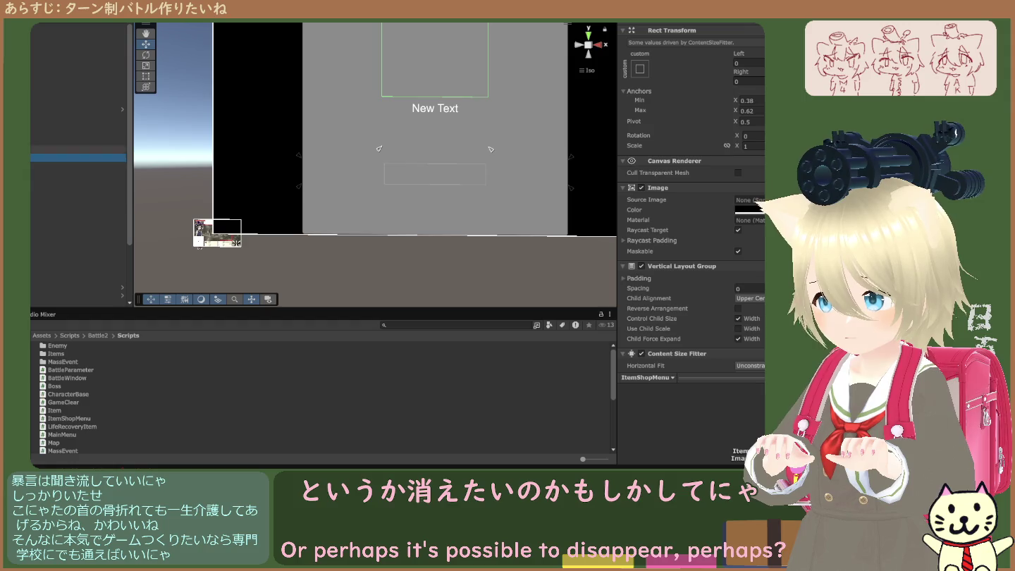
{"action": "left_click", "coordinate": [31, 157]}
{"action": "left_click", "coordinate": [31, 166]}
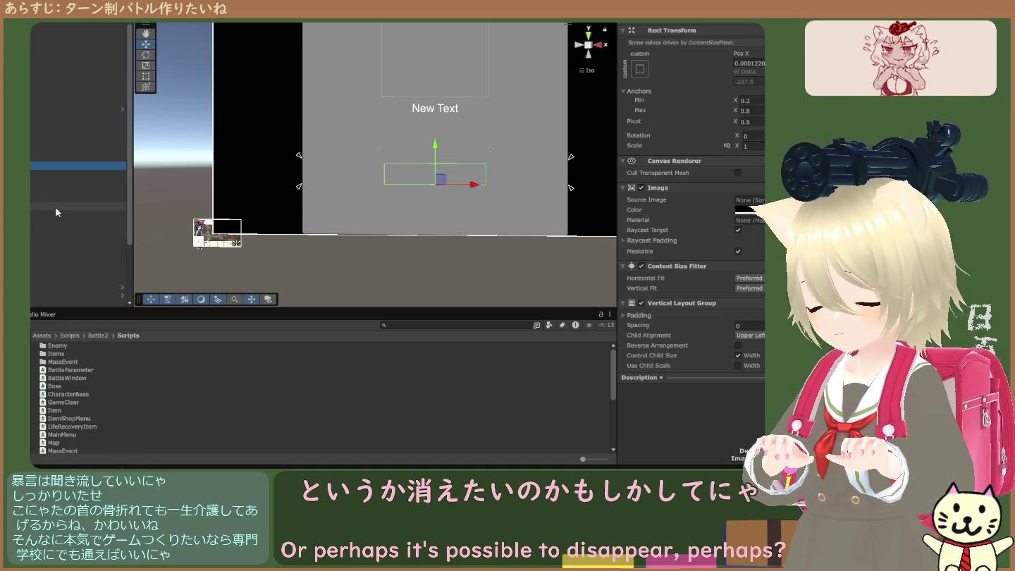
{"action": "scroll", "coordinate": [78, 169], "scroll_direction": "down", "scroll_amount": 1}
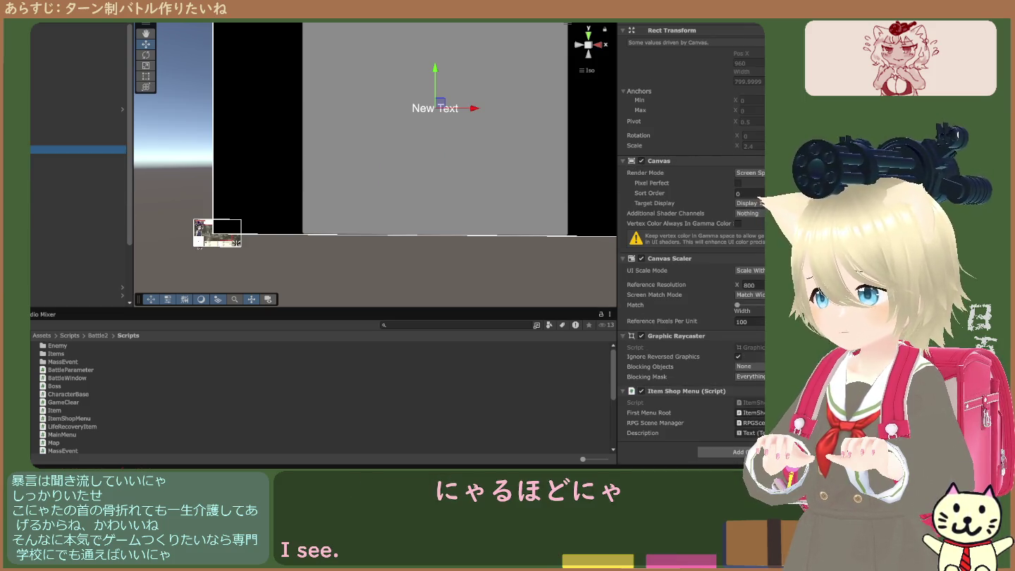
{"action": "left_click", "coordinate": [77, 142]}
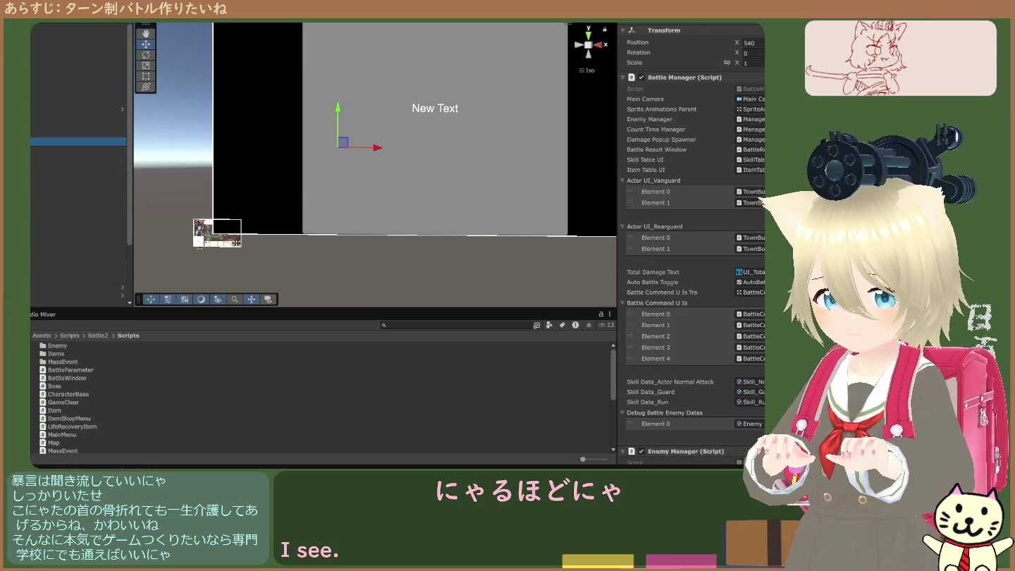
{"action": "left_click", "coordinate": [77, 150]}
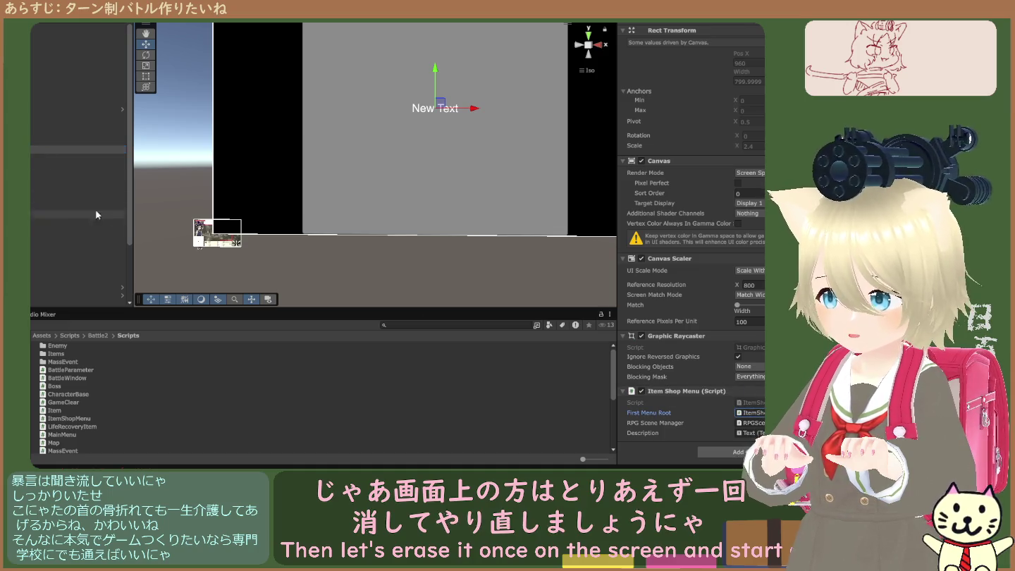
{"action": "scroll", "coordinate": [77, 168], "scroll_direction": "down", "scroll_amount": 3}
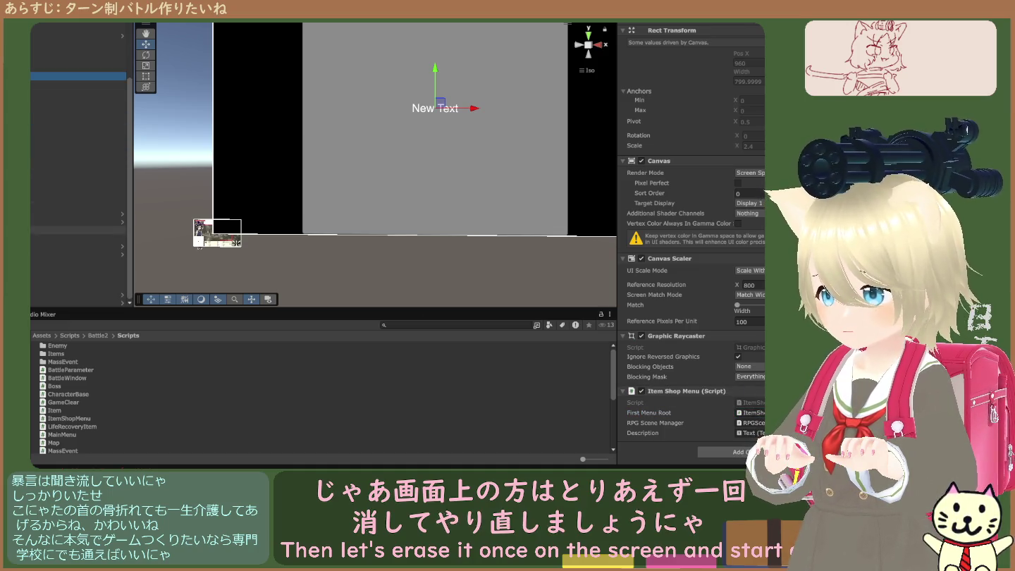
{"action": "left_click", "coordinate": [78, 303], "text": "shift"}
Step: Delete the selected scene objects and every folder inside Scripts/Battle2
{"action": "key", "text": "Delete"}
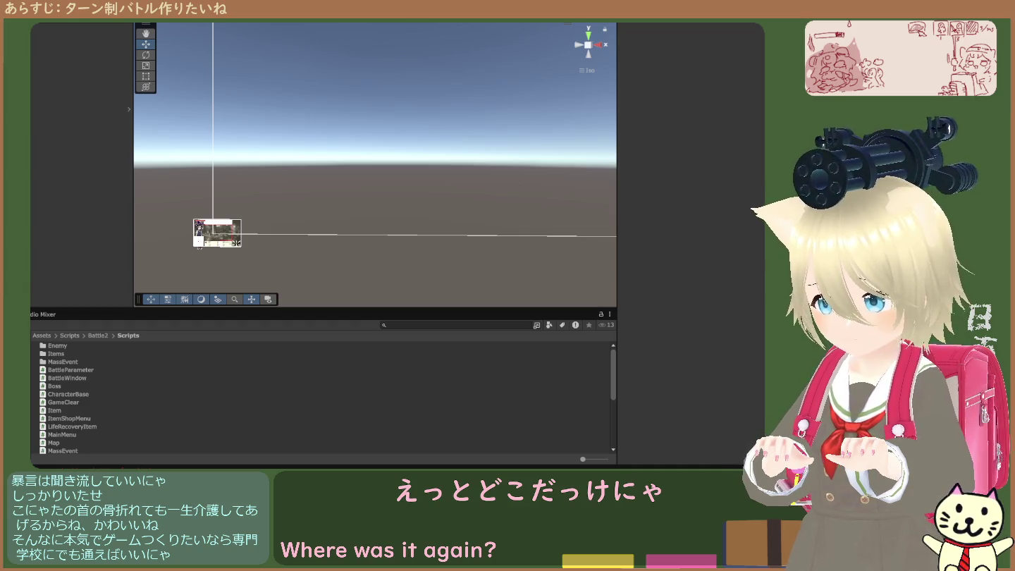
{"action": "left_click", "coordinate": [97, 335]}
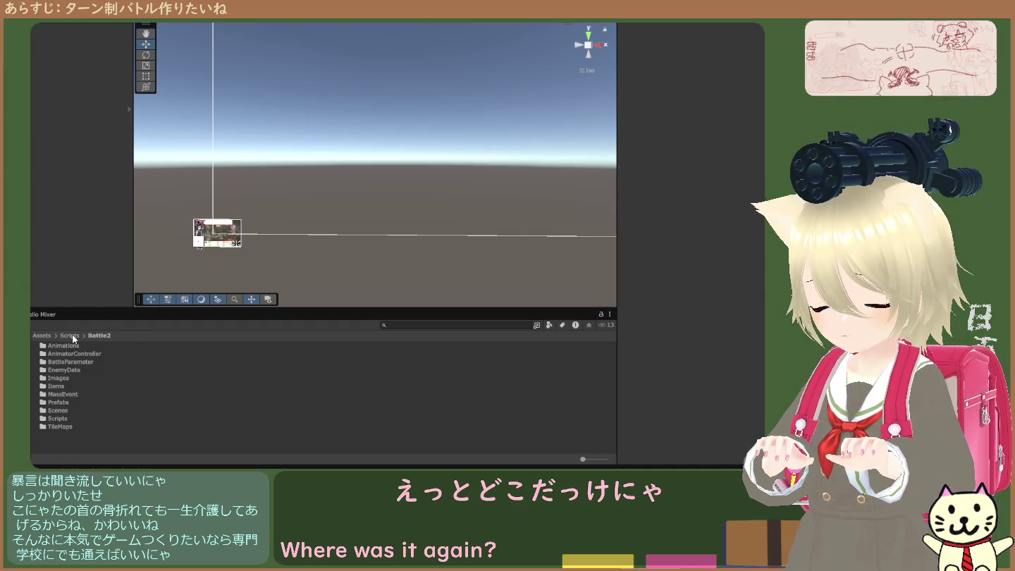
{"action": "left_click", "coordinate": [73, 336]}
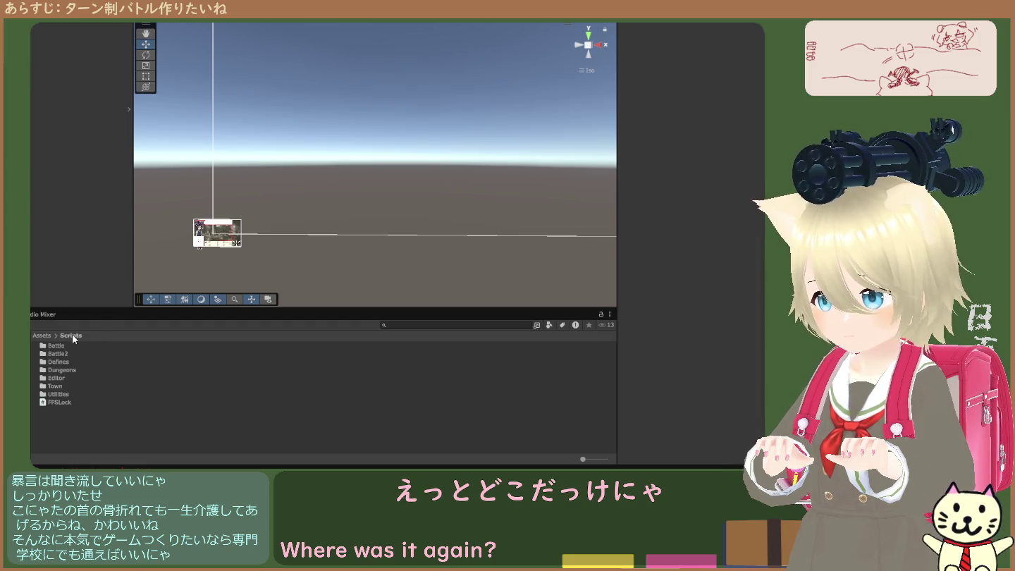
{"action": "left_click", "coordinate": [58, 355]}
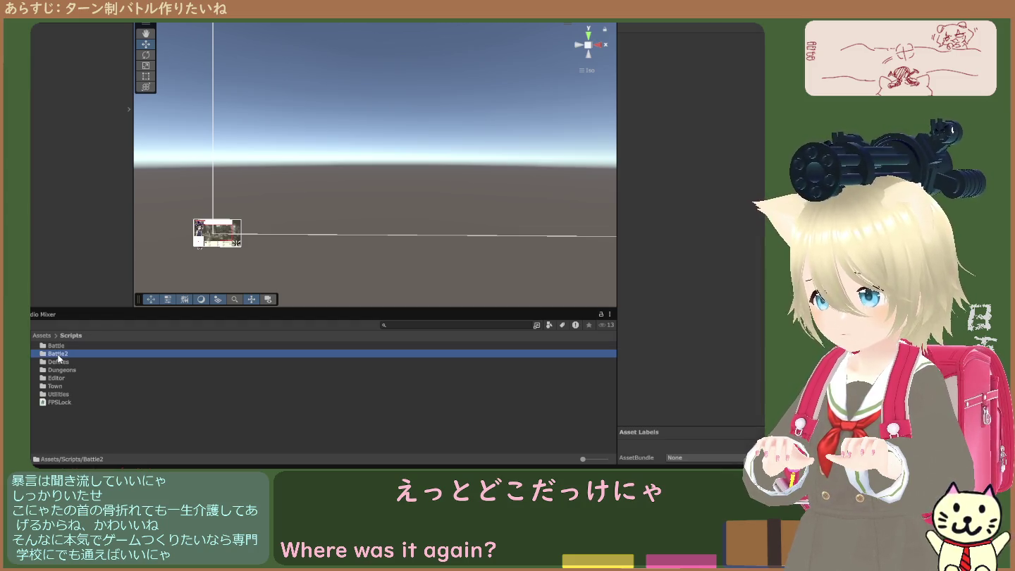
{"action": "double_click", "coordinate": [60, 355]}
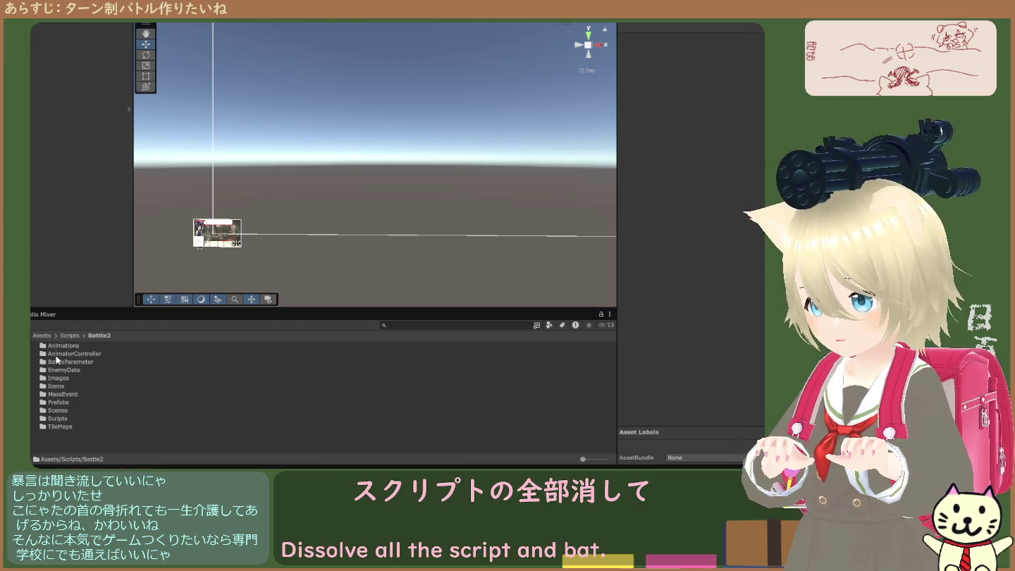
{"action": "left_click", "coordinate": [65, 337]}
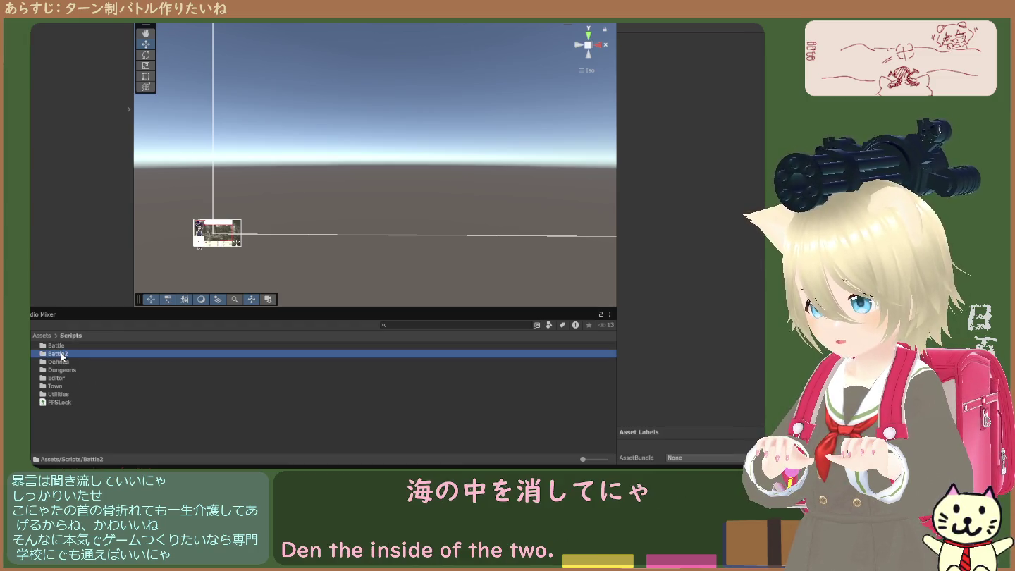
{"action": "double_click", "coordinate": [61, 355]}
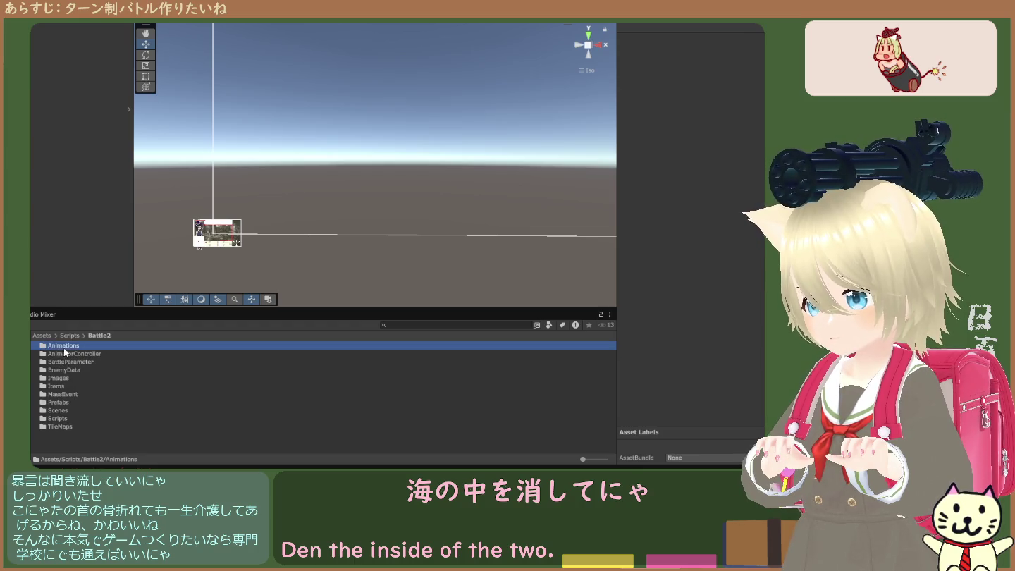
{"action": "left_click", "coordinate": [61, 425], "text": "shift"}
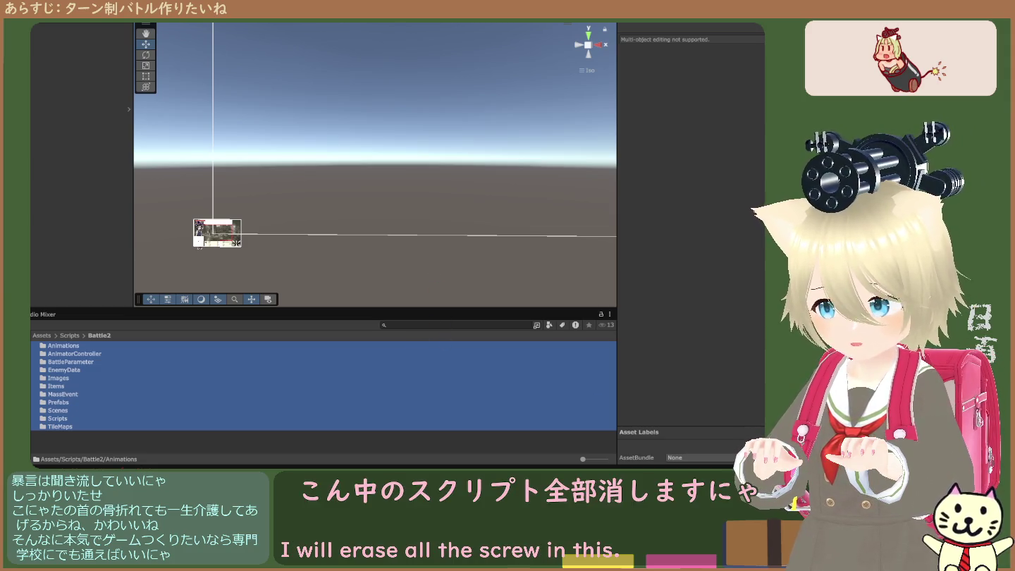
{"action": "key", "text": "Delete"}
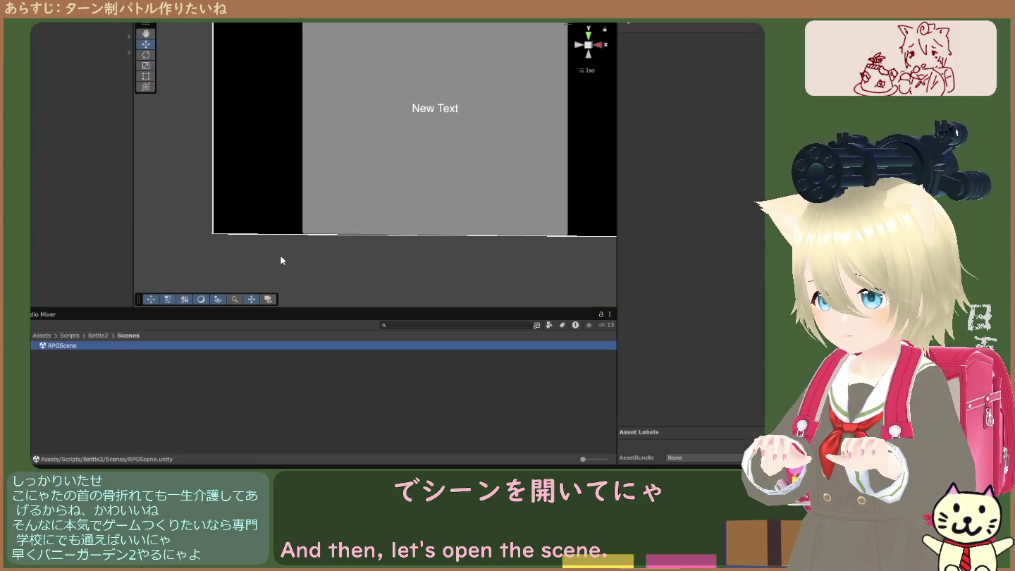
Step: Open the Battle2 scene from the Assets/Scenes folder
{"action": "left_click", "coordinate": [81, 29]}
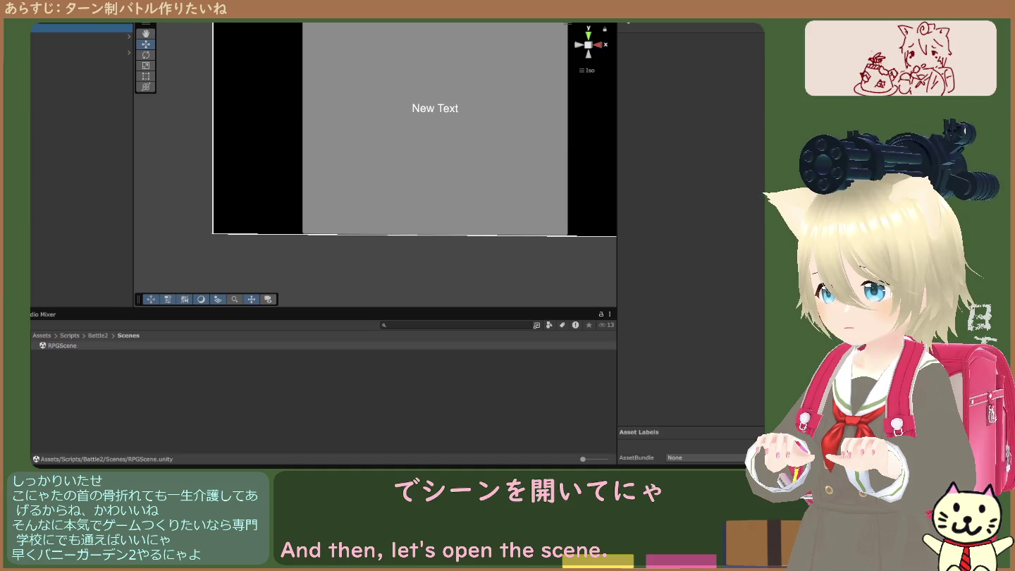
{"action": "left_click", "coordinate": [81, 108], "text": "shift"}
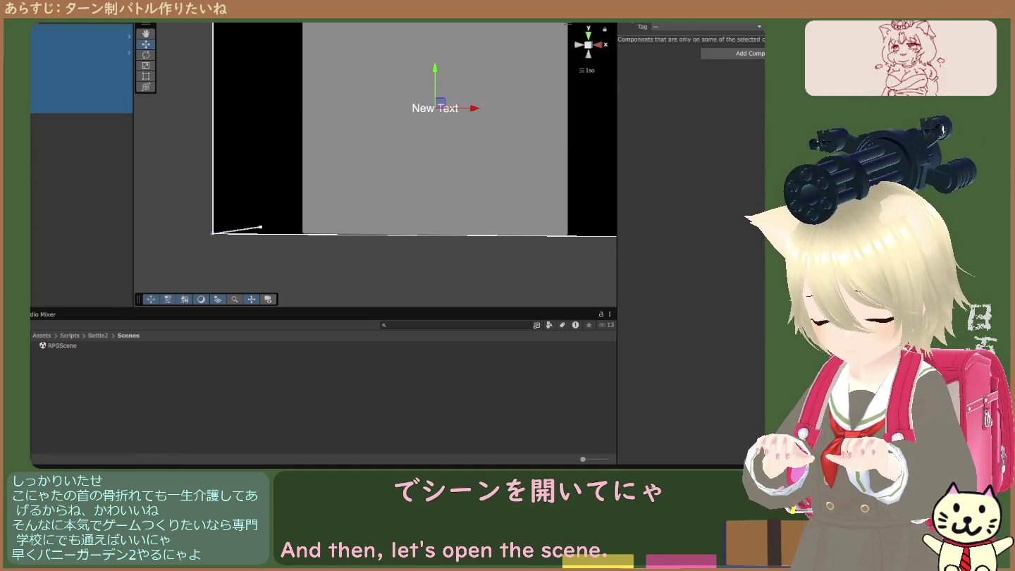
{"action": "left_click", "coordinate": [73, 335]}
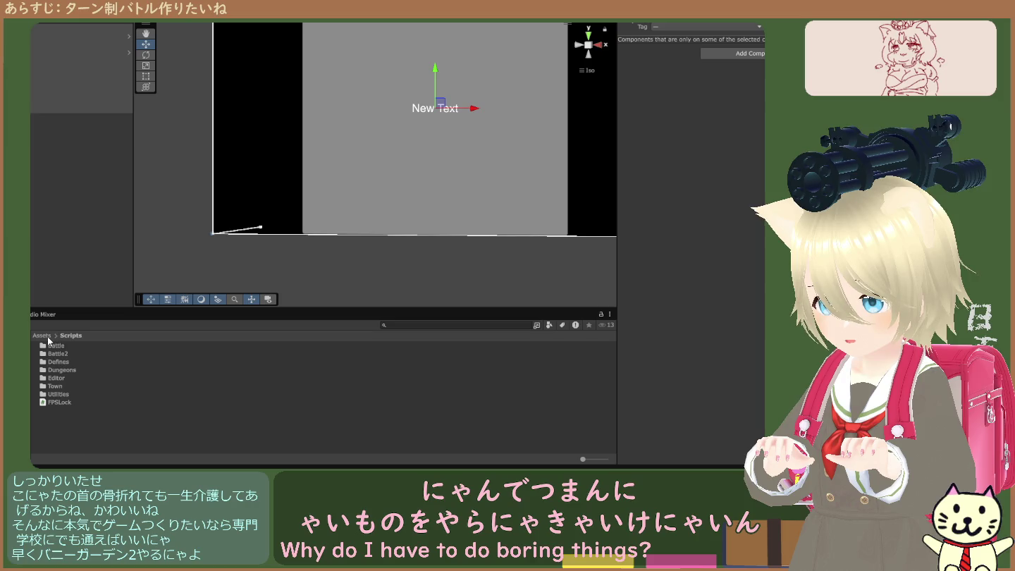
{"action": "left_click", "coordinate": [48, 336]}
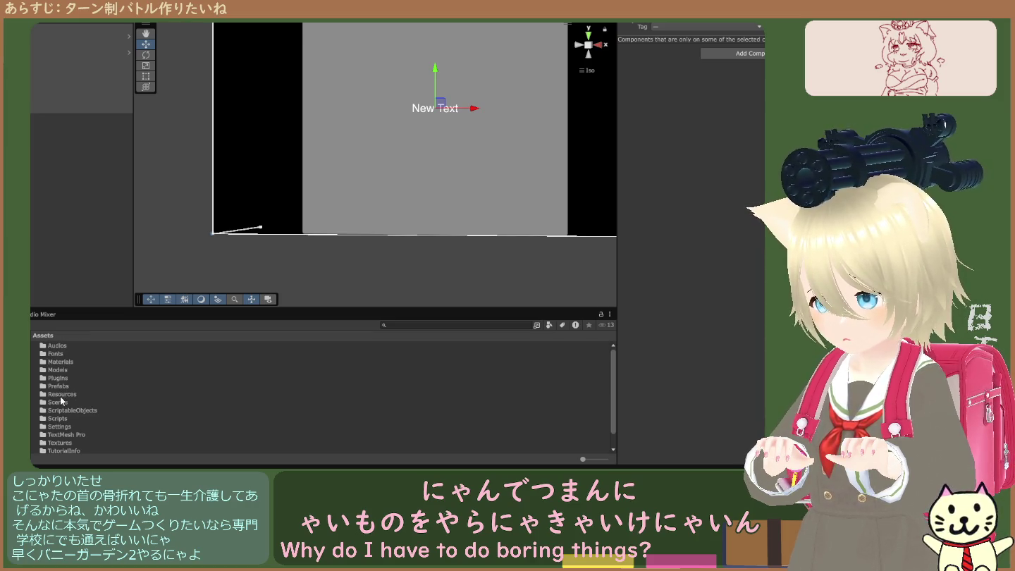
{"action": "double_click", "coordinate": [61, 402]}
{"action": "left_click", "coordinate": [60, 353]}
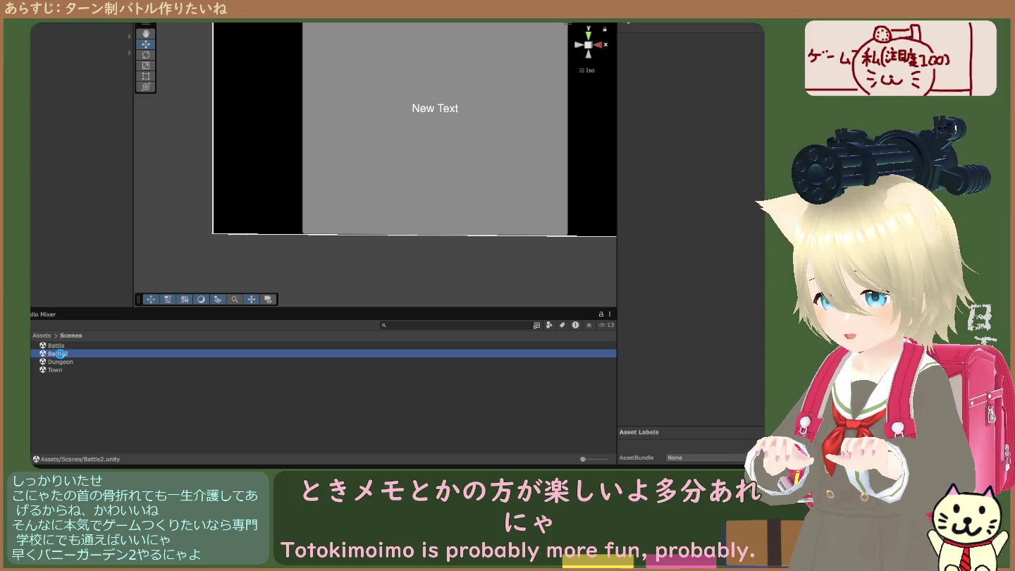
{"action": "double_click", "coordinate": [61, 353]}
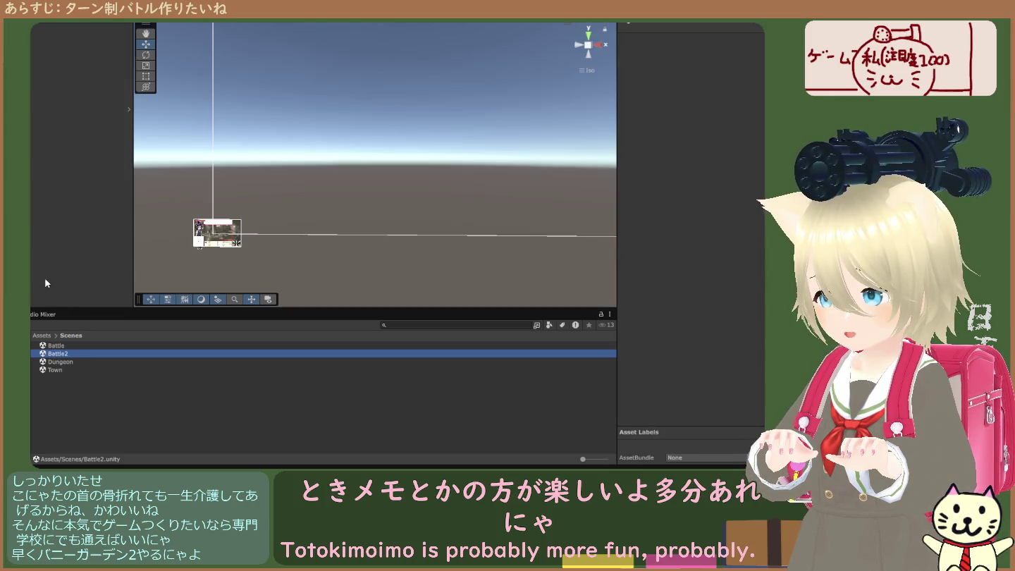
Step: Inspect the FieldMap, Player, item shop and message window objects, then run the game at its title screen
{"action": "left_click", "coordinate": [46, 283]}
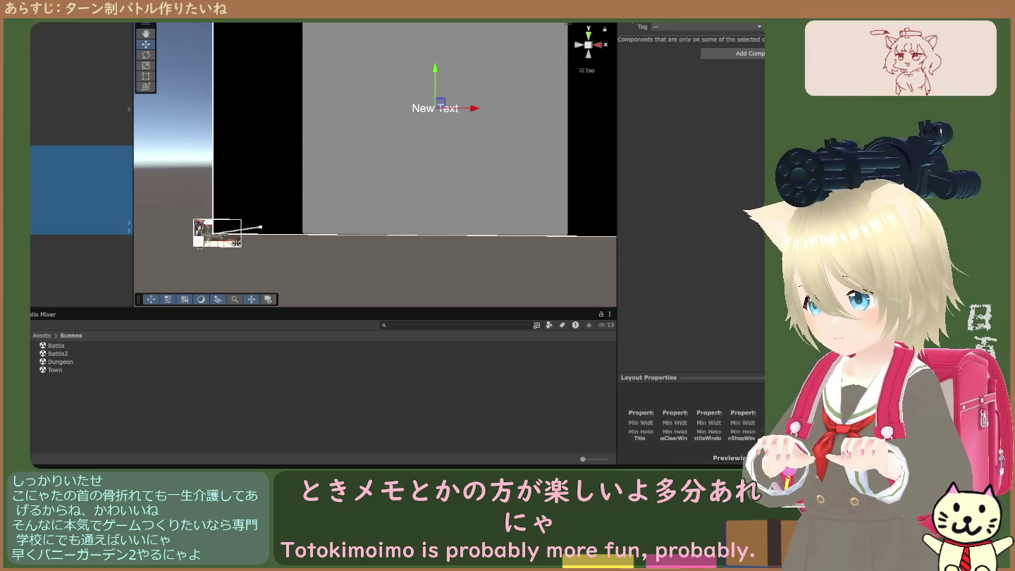
{"action": "left_click", "coordinate": [77, 230]}
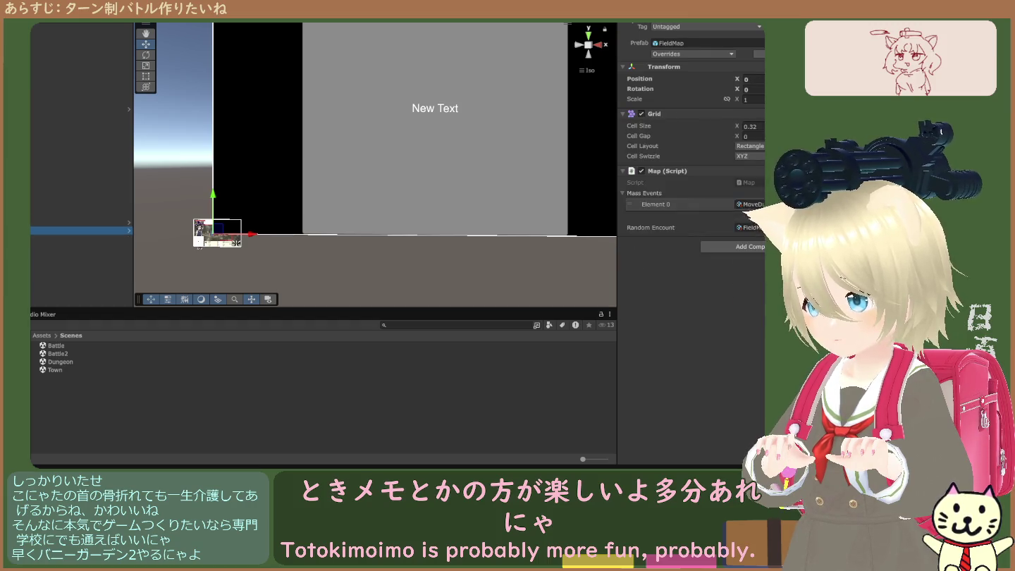
{"action": "left_click", "coordinate": [199, 244]}
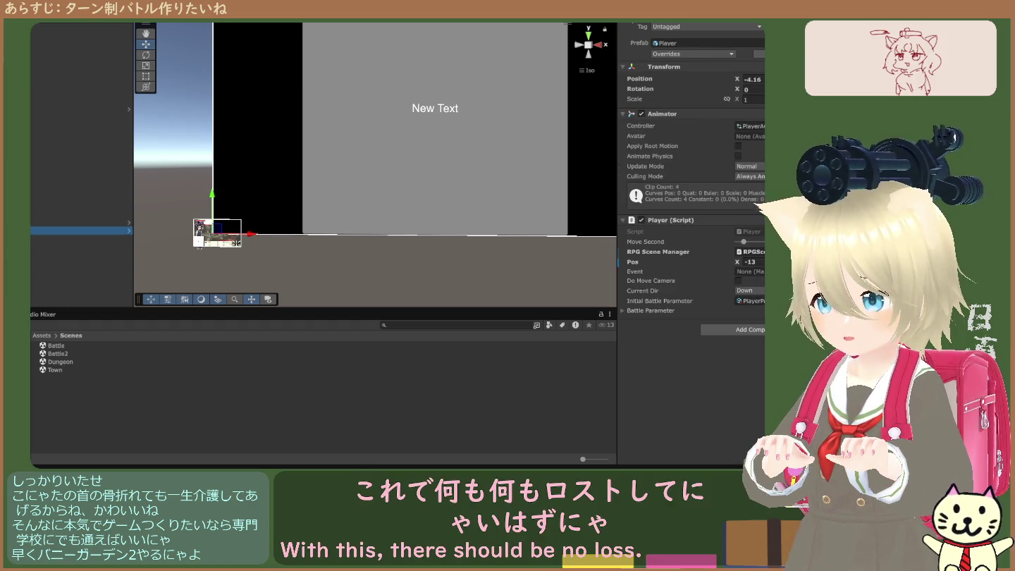
{"action": "left_click", "coordinate": [70, 158]}
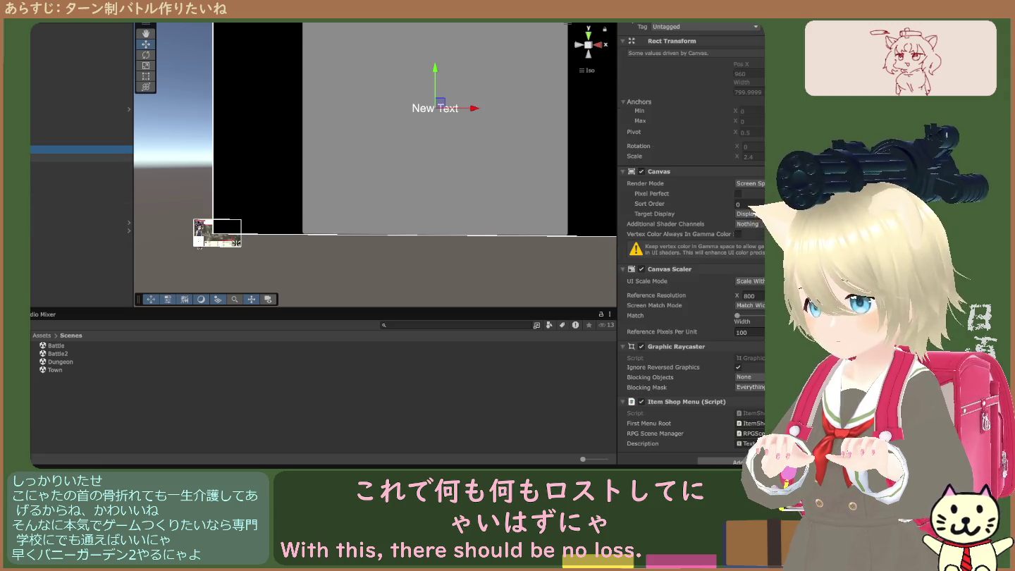
{"action": "left_click", "coordinate": [70, 165]}
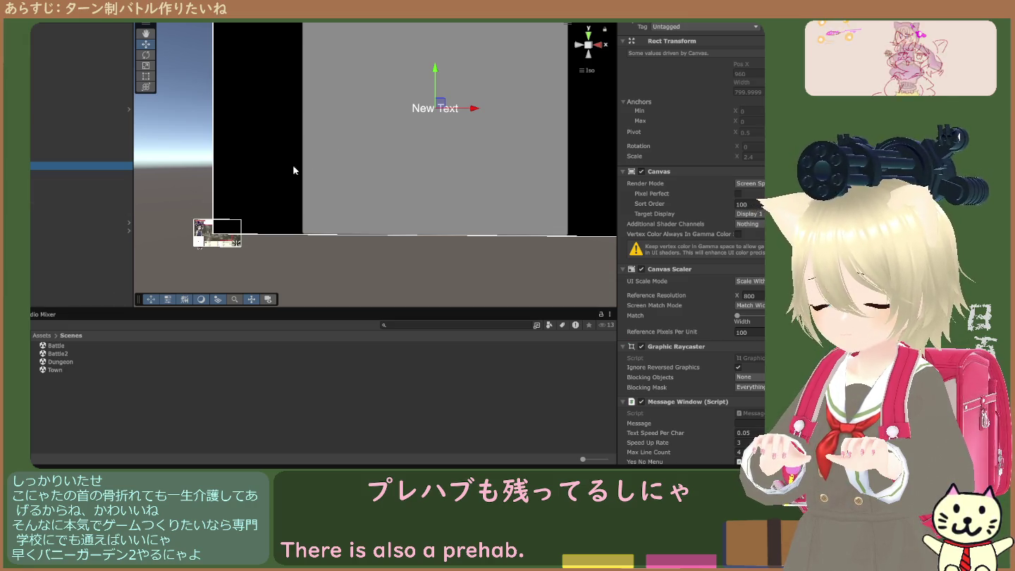
{"action": "key", "text": "alt+Tab"}
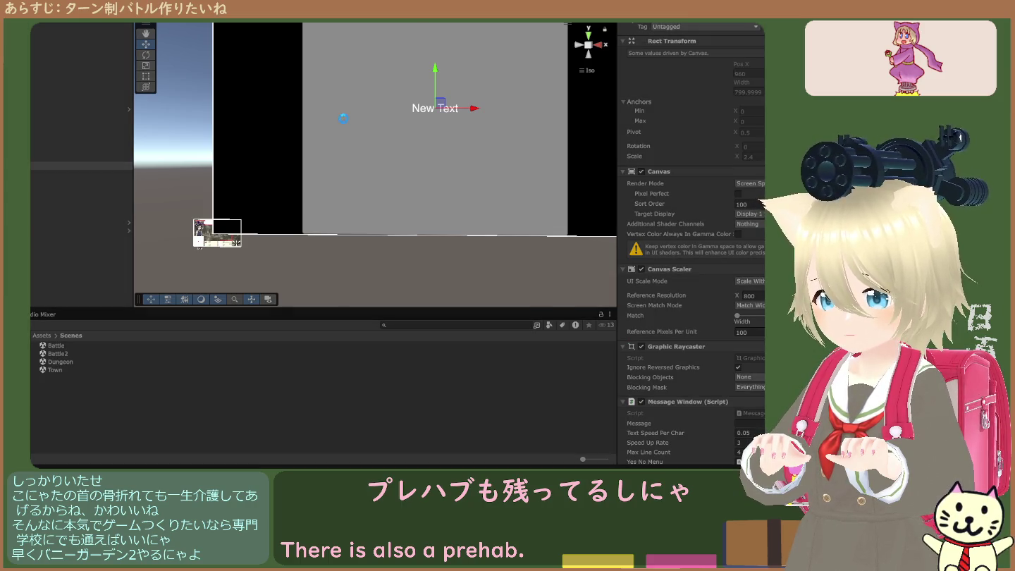
{"action": "key", "text": "ctrl+p"}
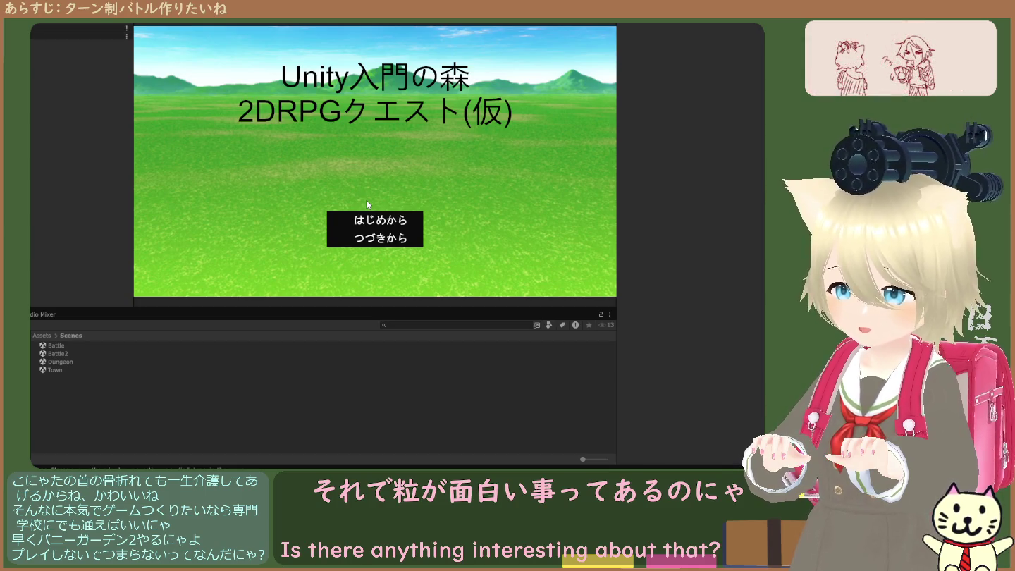
{"action": "key", "text": "ctrl+p"}
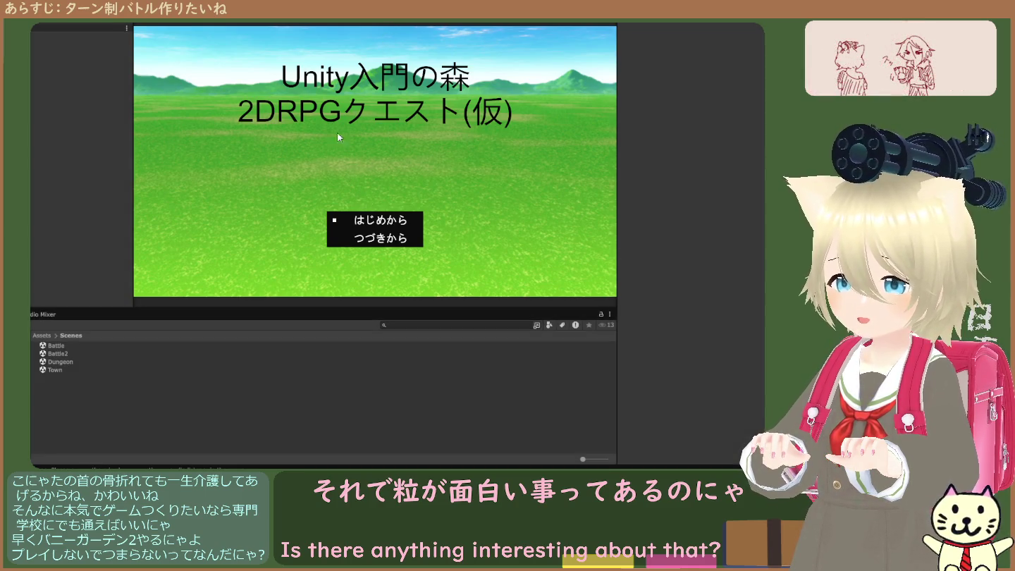
Step: Open RPGScene from Assets/Scripts/Battle2/Scenes and run it on the town map
{"action": "left_click", "coordinate": [42, 336]}
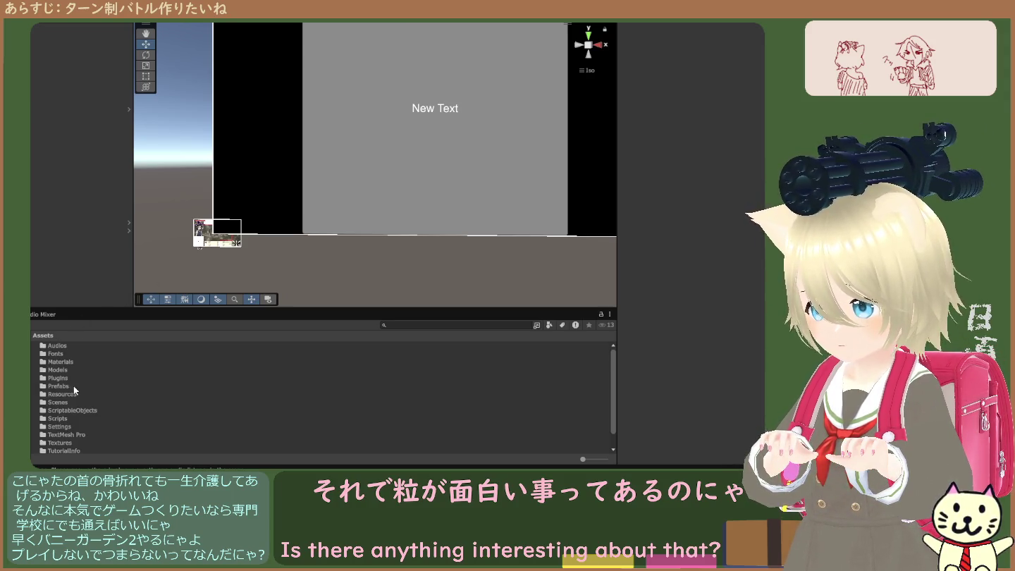
{"action": "scroll", "coordinate": [62, 402], "scroll_direction": "down", "scroll_amount": 1}
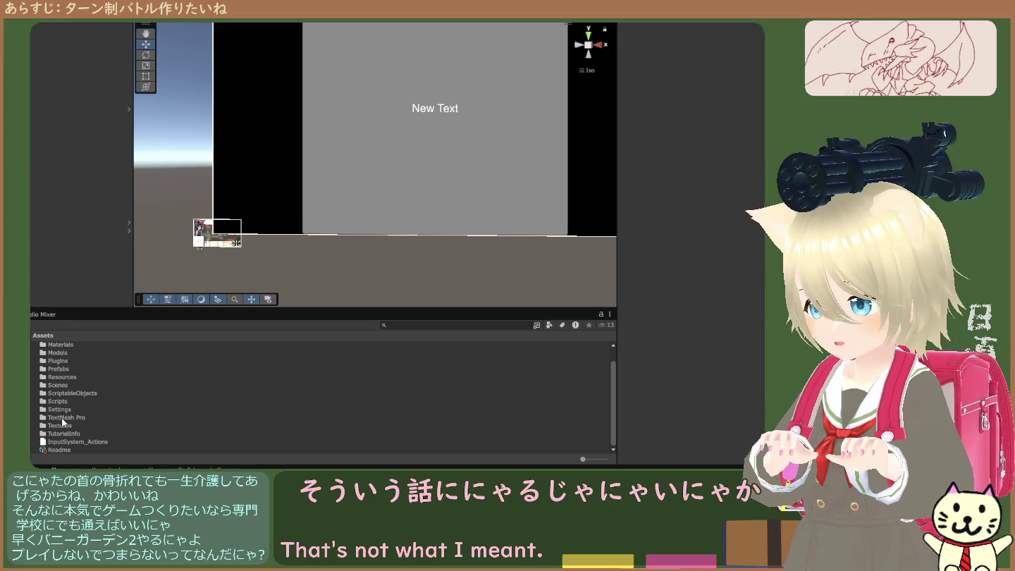
{"action": "double_click", "coordinate": [60, 401]}
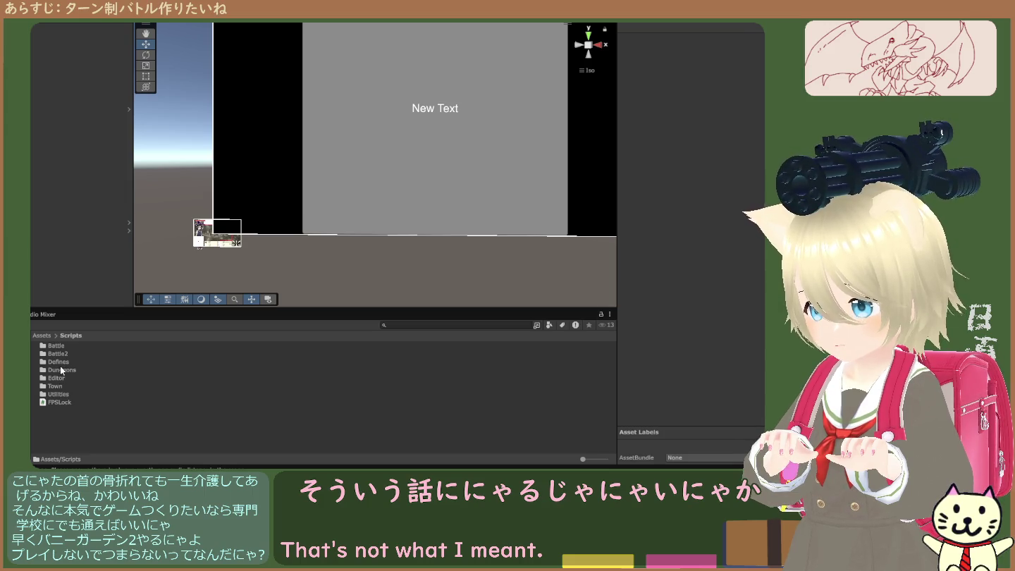
{"action": "double_click", "coordinate": [57, 354]}
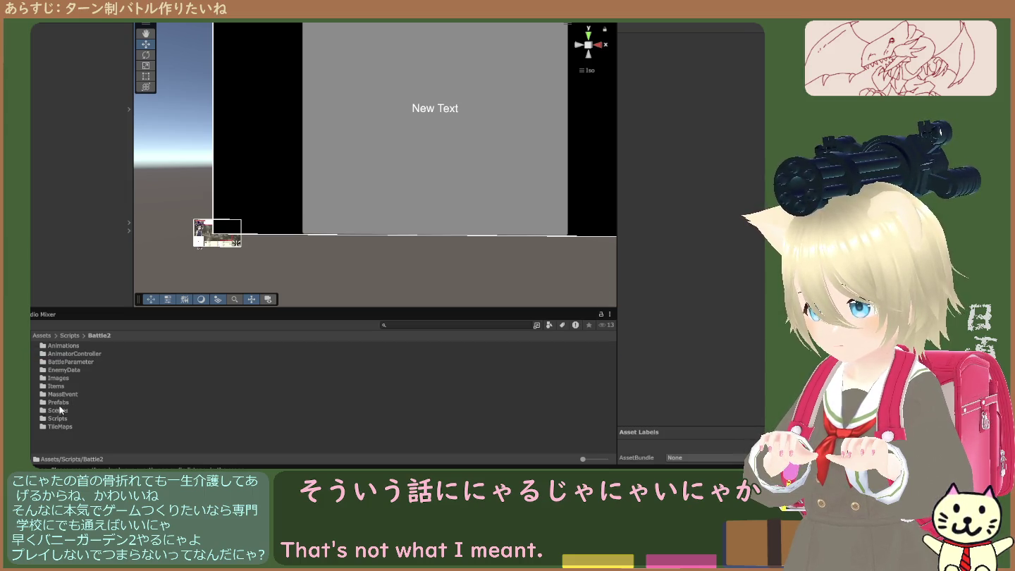
{"action": "double_click", "coordinate": [59, 401]}
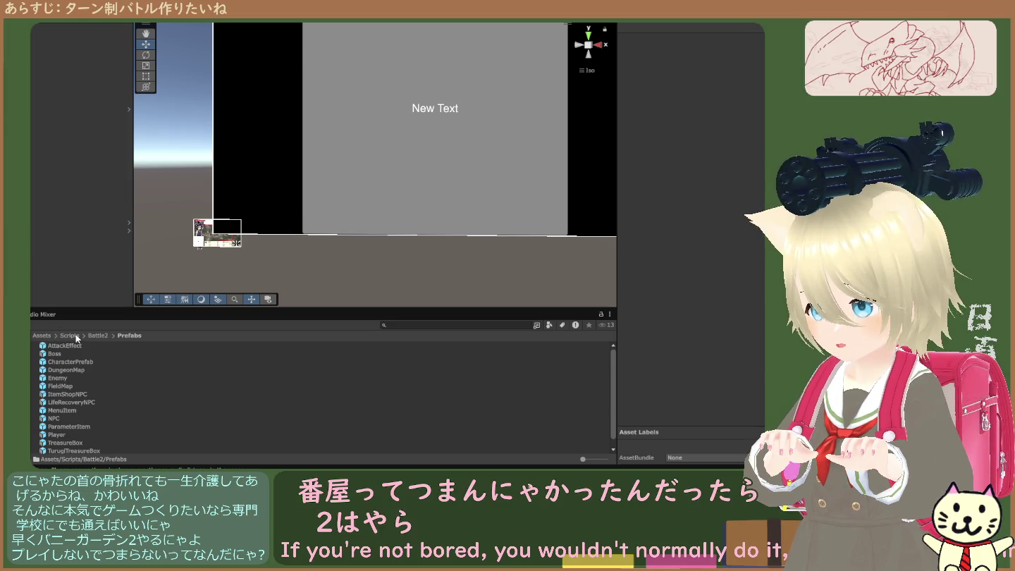
{"action": "left_click", "coordinate": [99, 335]}
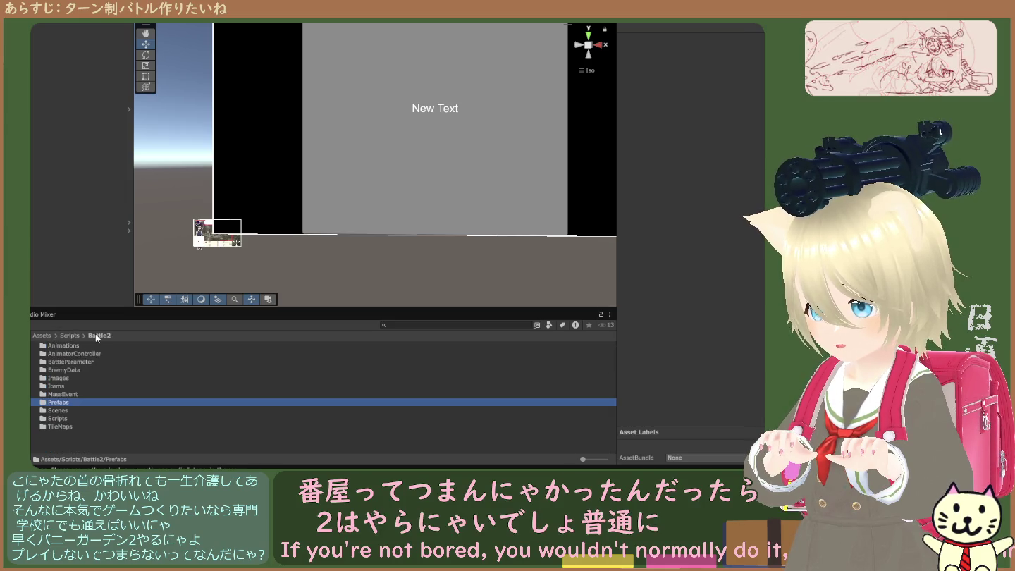
{"action": "double_click", "coordinate": [59, 411]}
{"action": "left_click", "coordinate": [55, 346]}
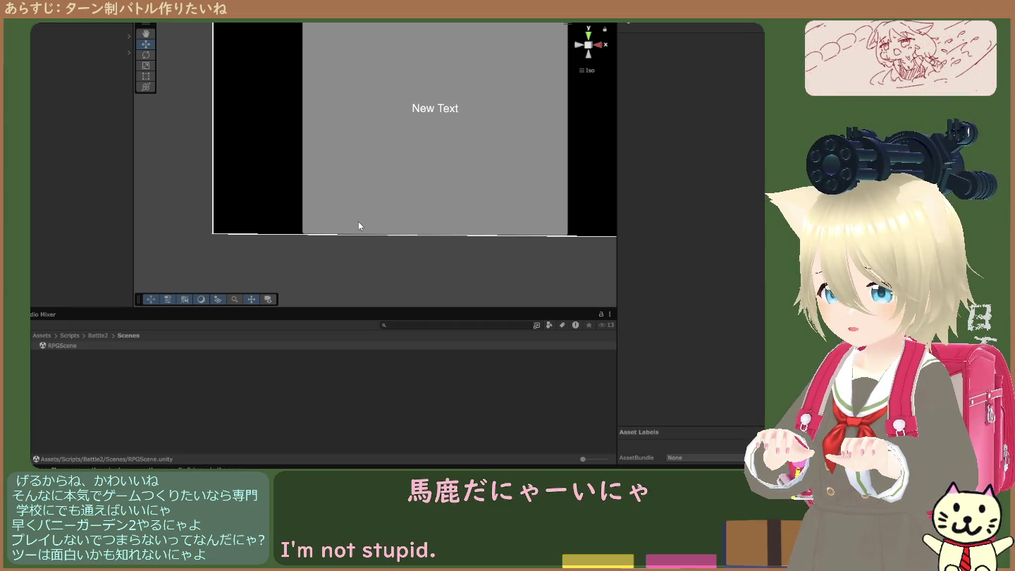
{"action": "left_click", "coordinate": [358, 222]}
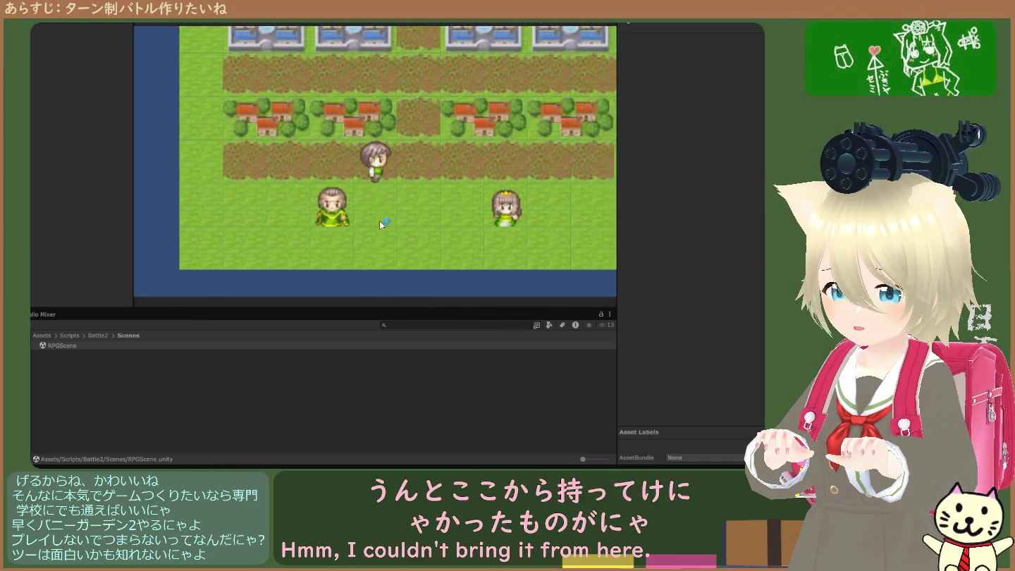
Step: Walk the player up, stop the RPGScene run, and open Battle2 from Assets/Scenes
{"action": "key", "text": "Up"}
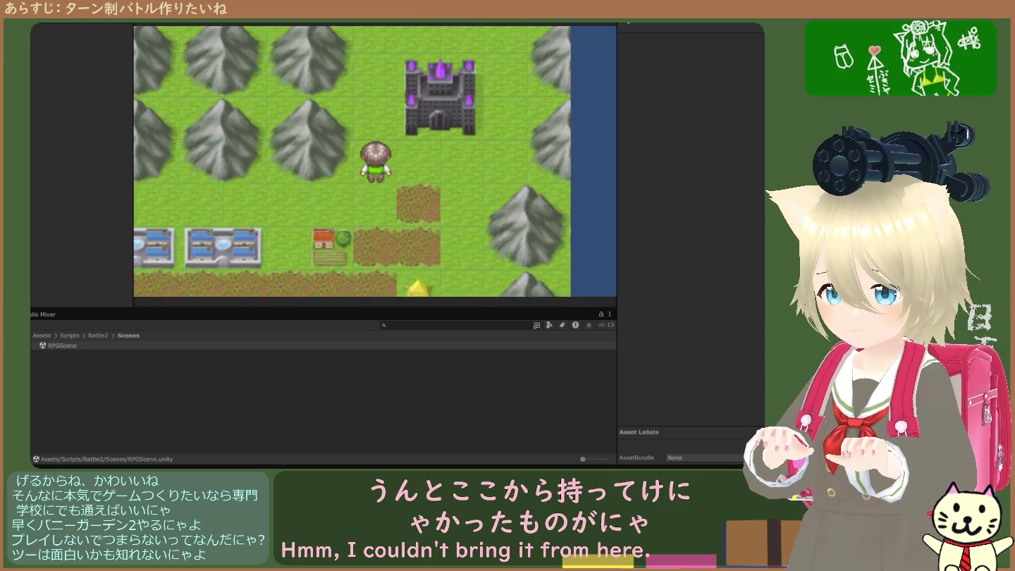
{"action": "key", "text": "ctrl+p"}
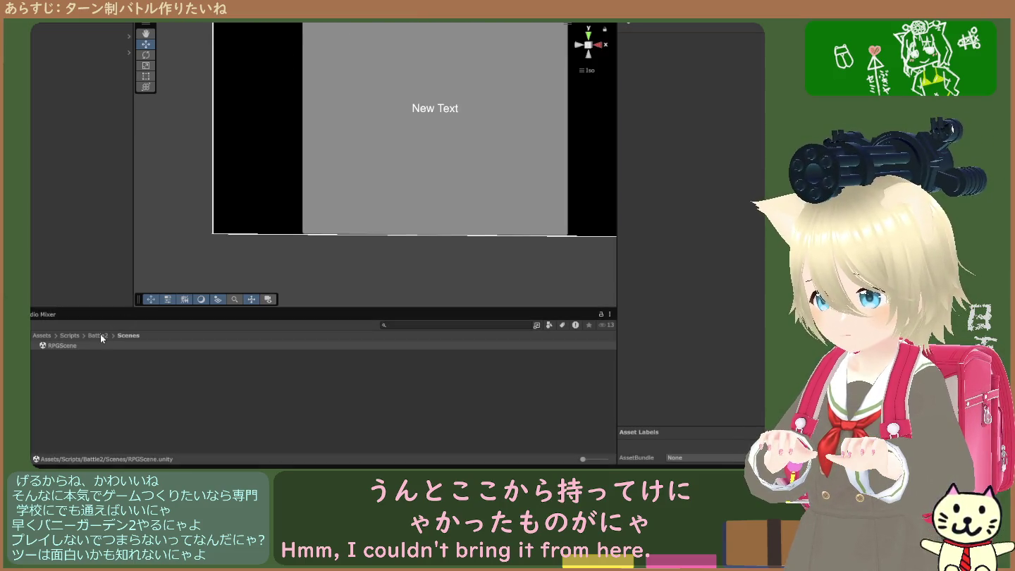
{"action": "left_click", "coordinate": [46, 337]}
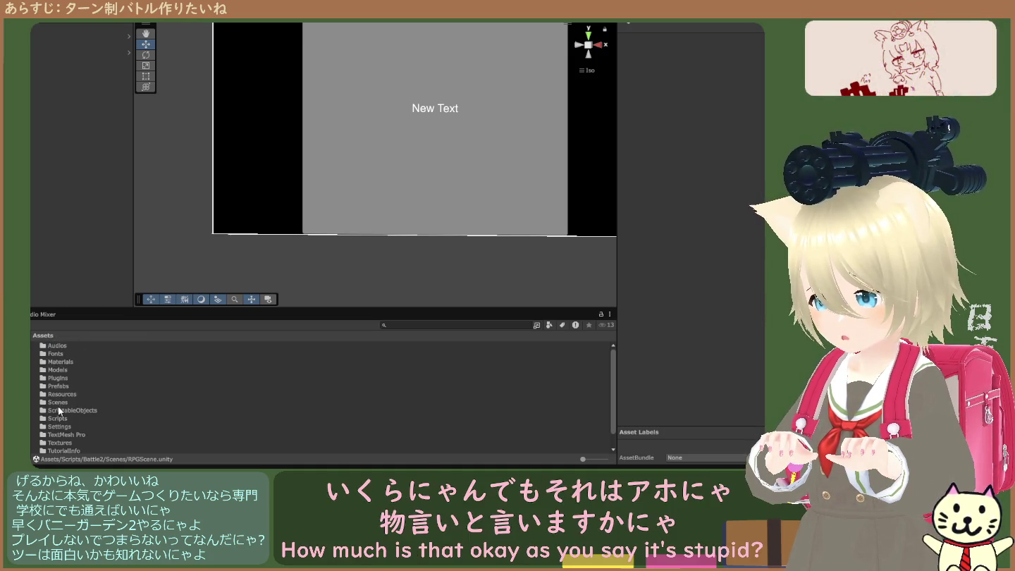
{"action": "double_click", "coordinate": [61, 402]}
{"action": "double_click", "coordinate": [58, 354]}
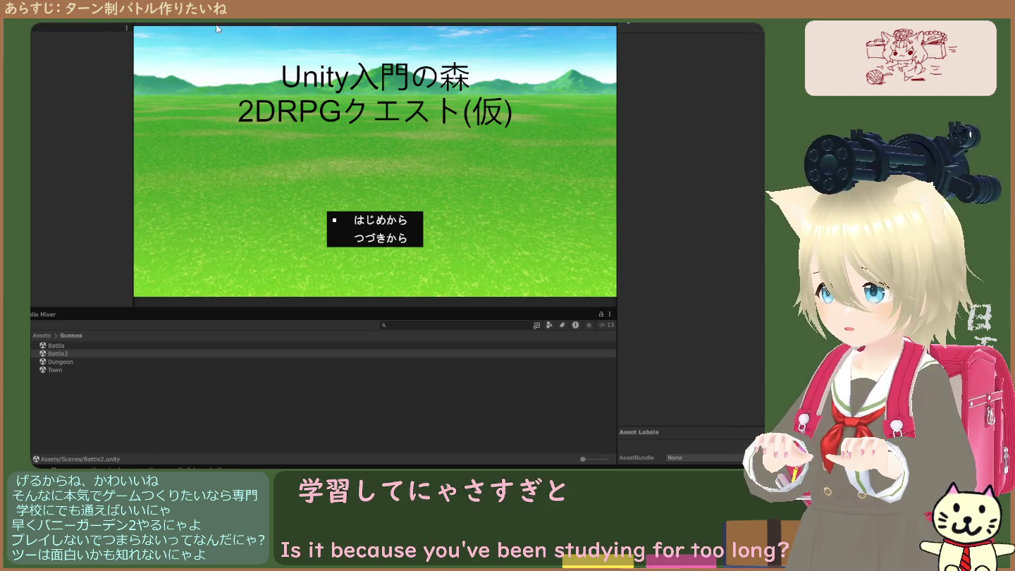
Step: Show the Console to check the repeated audio listener warning, then stop the Battle2 run
{"action": "key", "text": "ctrl+shift+c"}
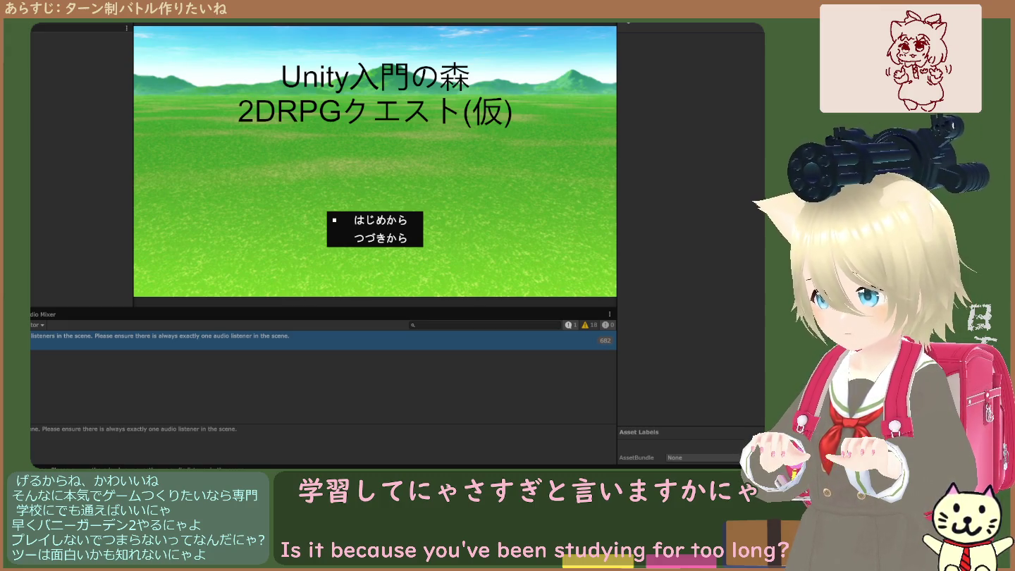
{"action": "key", "text": "ctrl+1"}
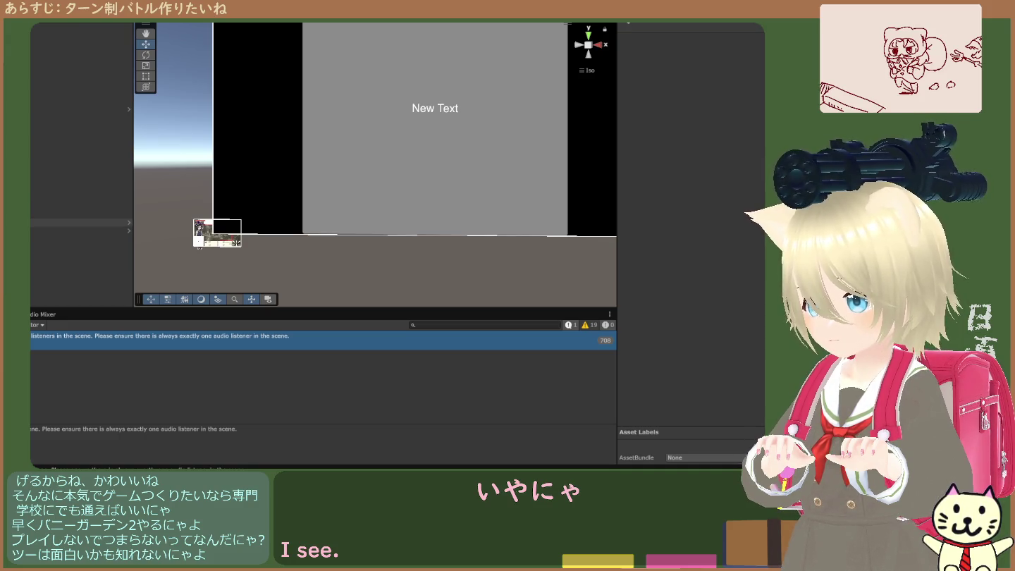
{"action": "left_click", "coordinate": [78, 222]}
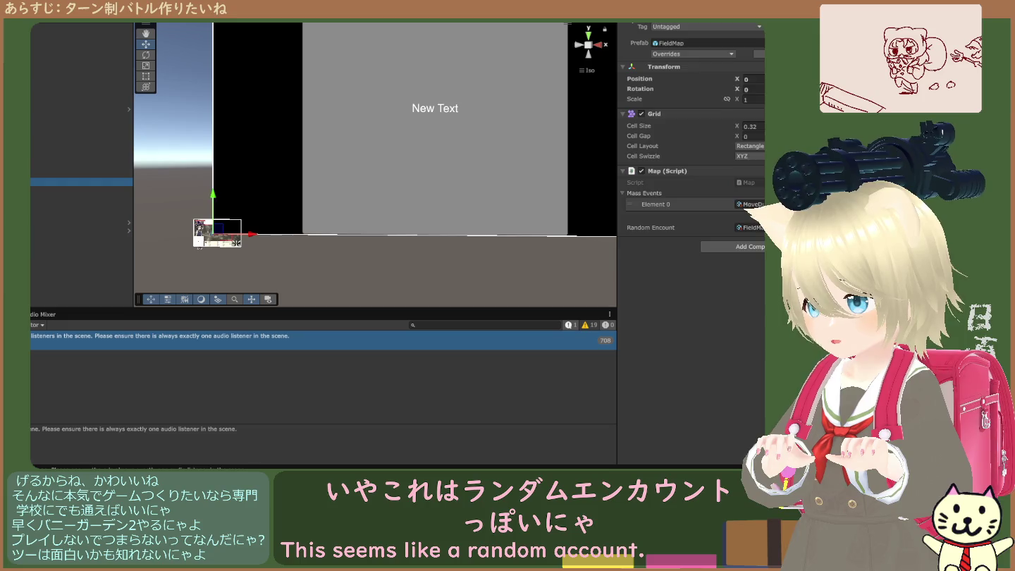
{"action": "left_click", "coordinate": [78, 182]}
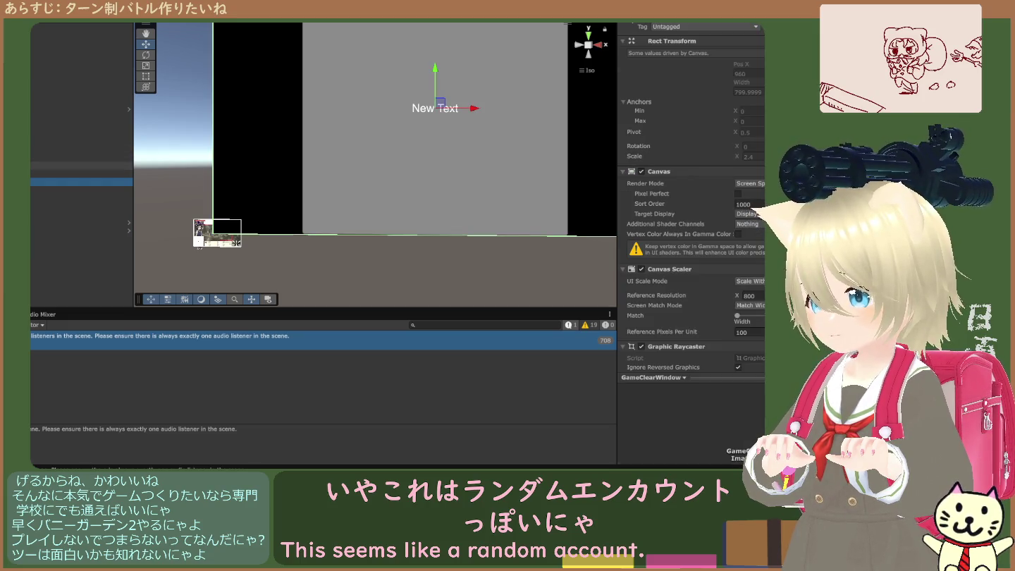
{"action": "left_click", "coordinate": [78, 141]}
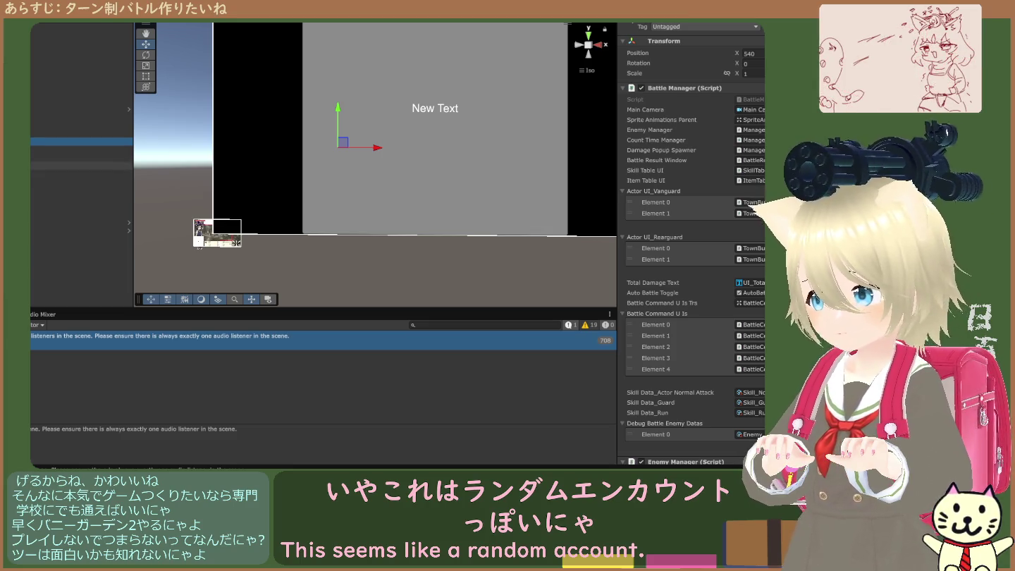
{"action": "left_click", "coordinate": [78, 206]}
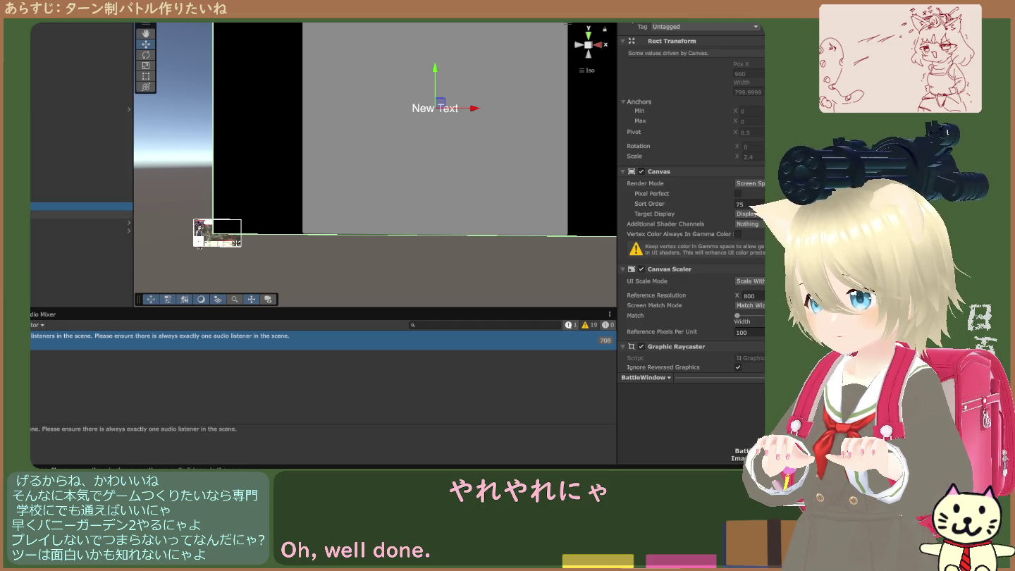
{"action": "left_click", "coordinate": [77, 223]}
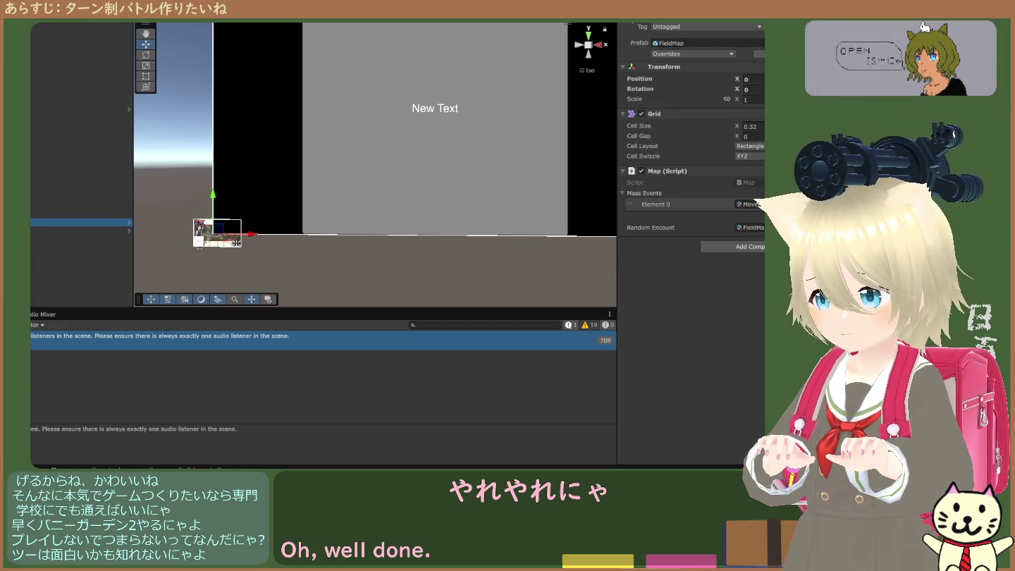
{"action": "left_click", "coordinate": [77, 213]}
{"action": "scroll", "coordinate": [714, 294], "scroll_direction": "down", "scroll_amount": 3}
{"action": "scroll", "coordinate": [714, 296], "scroll_direction": "down", "scroll_amount": 5}
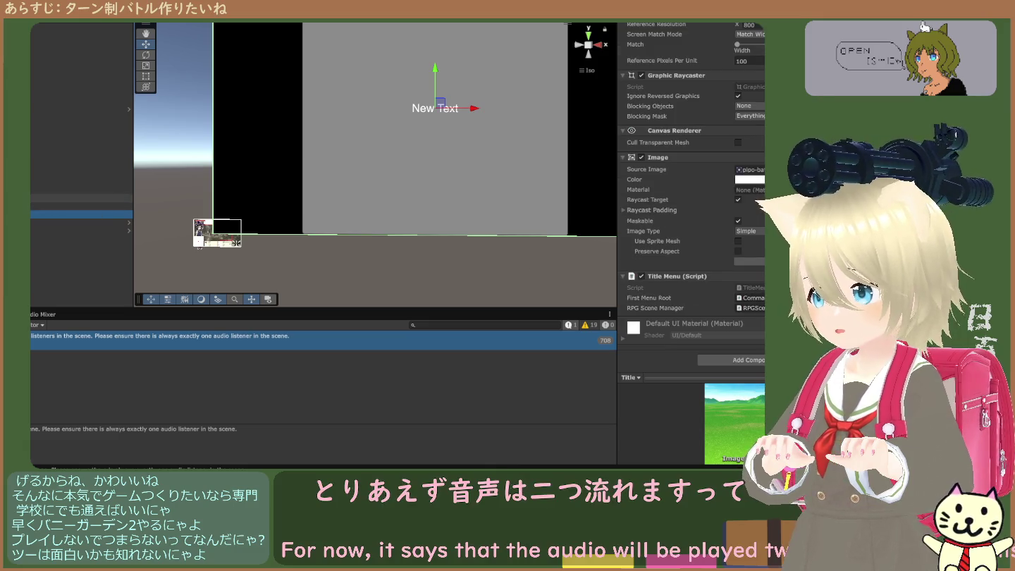
{"action": "left_click", "coordinate": [77, 141]}
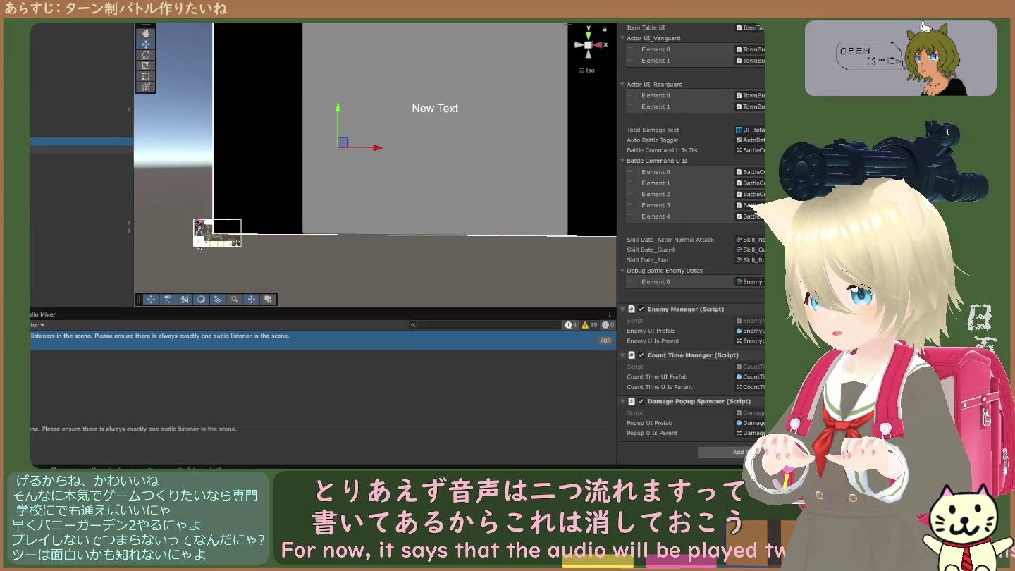
{"action": "left_click", "coordinate": [77, 149]}
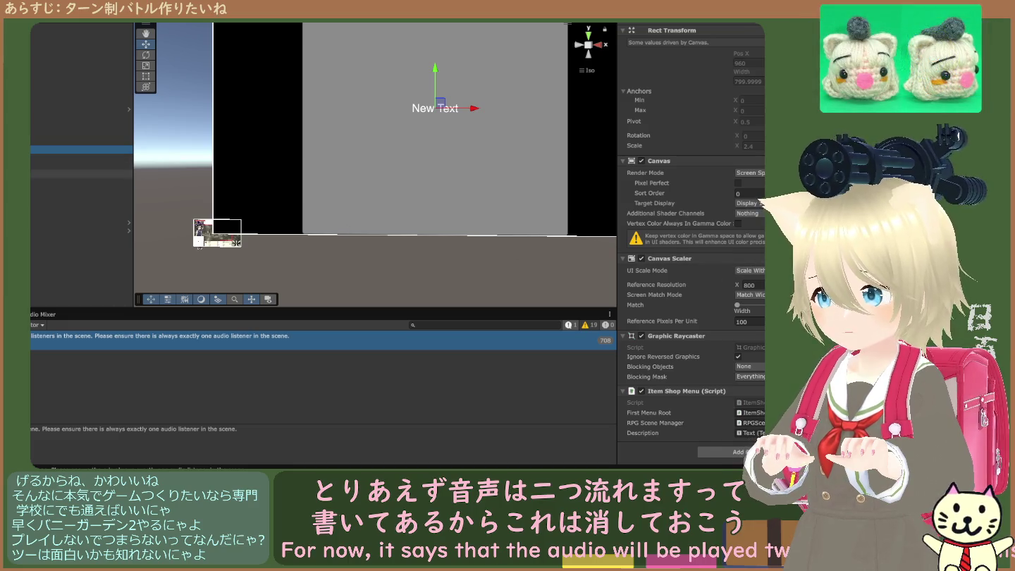
{"action": "left_click", "coordinate": [78, 157]}
{"action": "scroll", "coordinate": [671, 268], "scroll_direction": "down", "scroll_amount": 1}
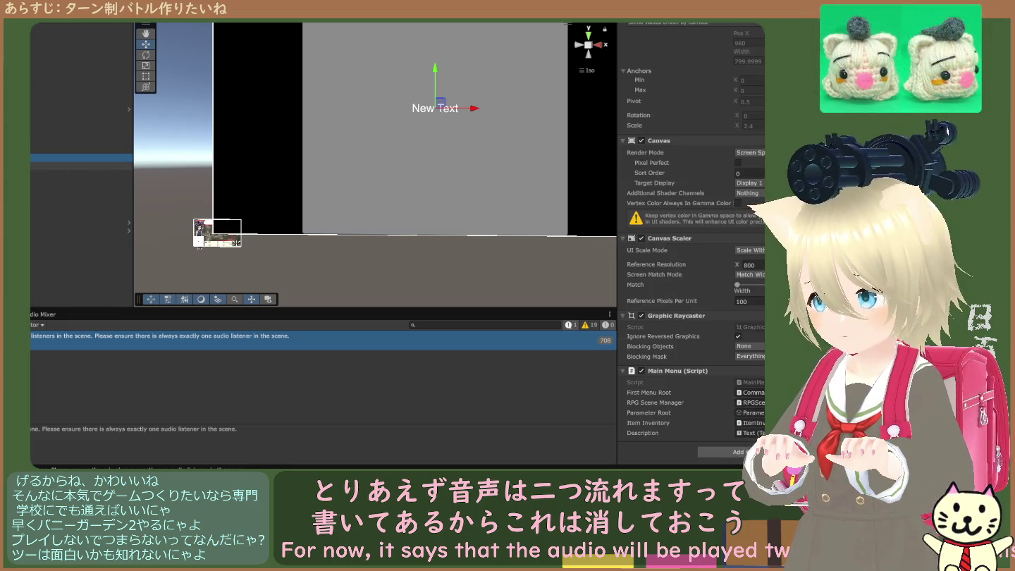
{"action": "left_click", "coordinate": [78, 165]}
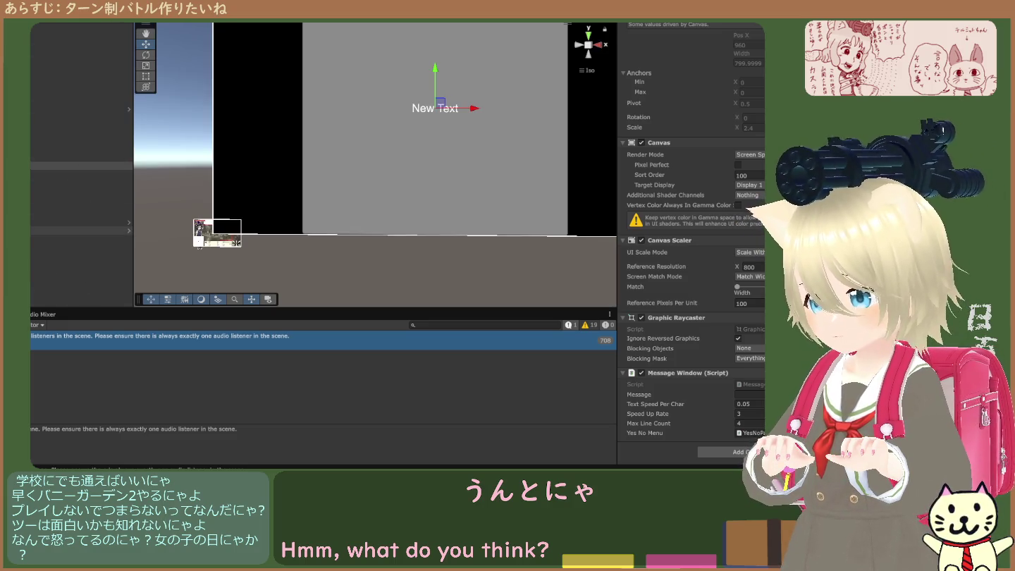
Step: Inspect Player, the title canvas, BattleWindow and RPG Scene Manager, then delete the extra Main Camera
{"action": "left_click", "coordinate": [199, 245]}
{"action": "left_click", "coordinate": [199, 245]}
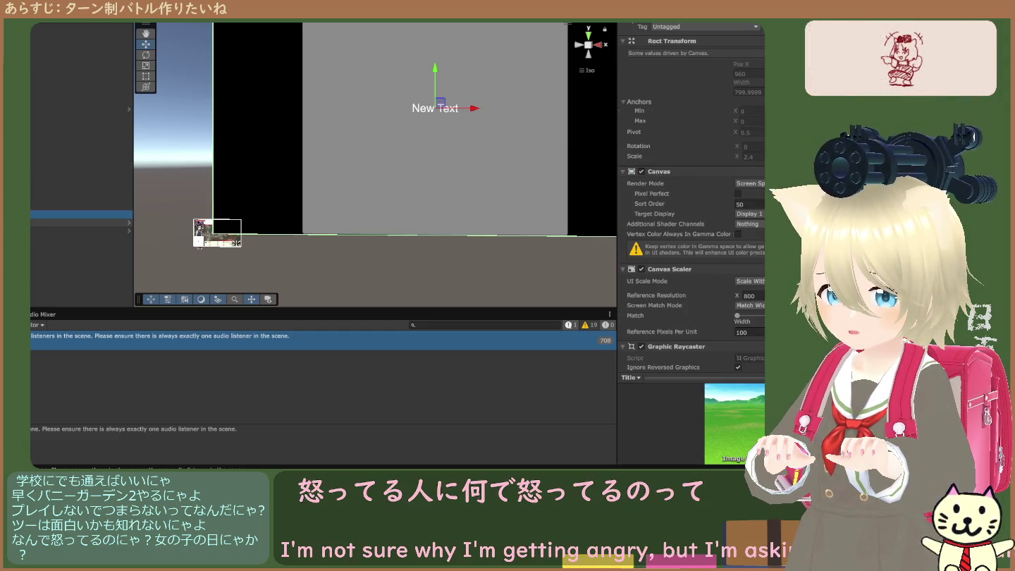
{"action": "scroll", "coordinate": [680, 243], "scroll_direction": "down", "scroll_amount": 8}
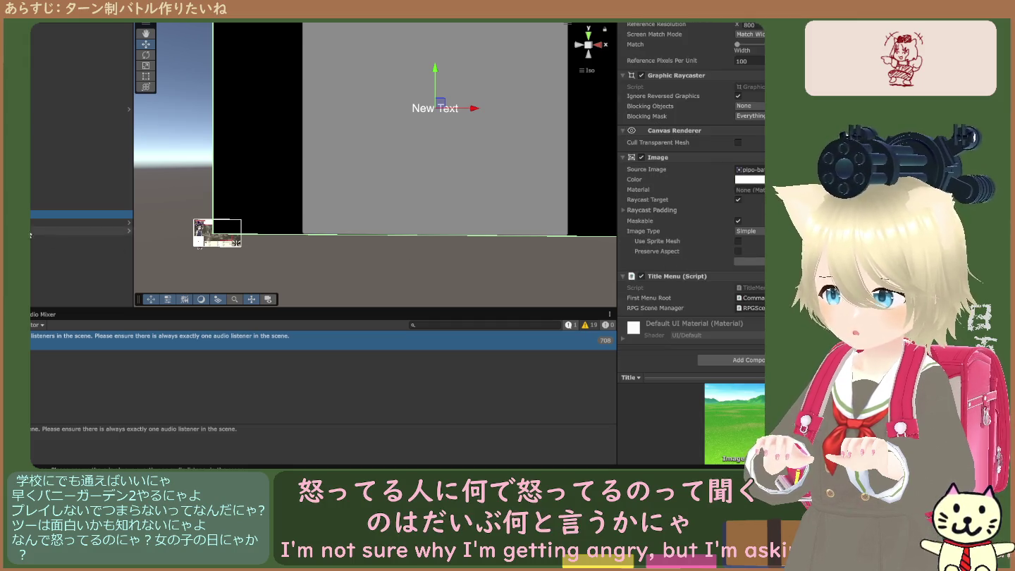
{"action": "left_click", "coordinate": [78, 206]}
{"action": "scroll", "coordinate": [671, 270], "scroll_direction": "down", "scroll_amount": 2}
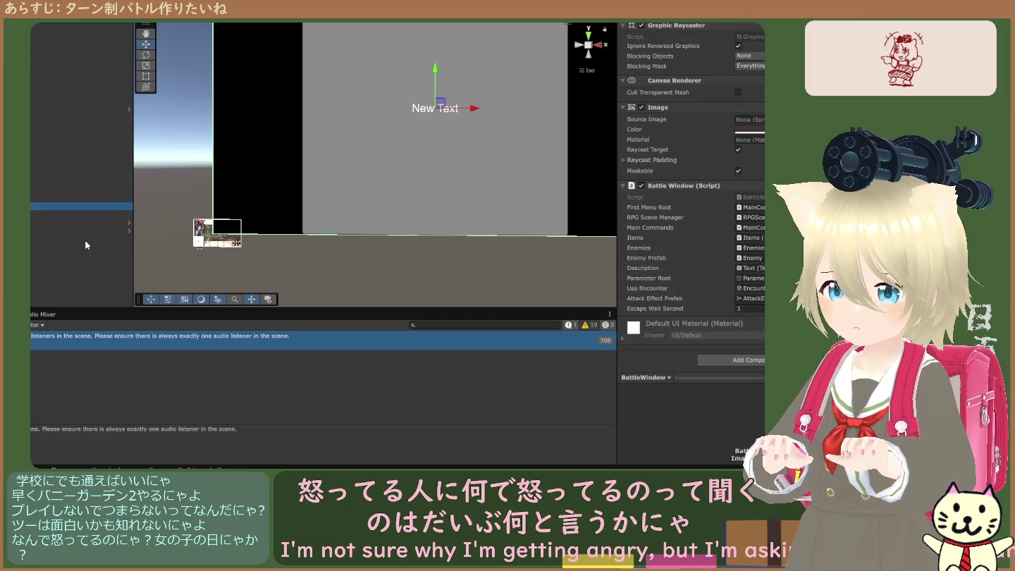
{"action": "left_click", "coordinate": [81, 197]}
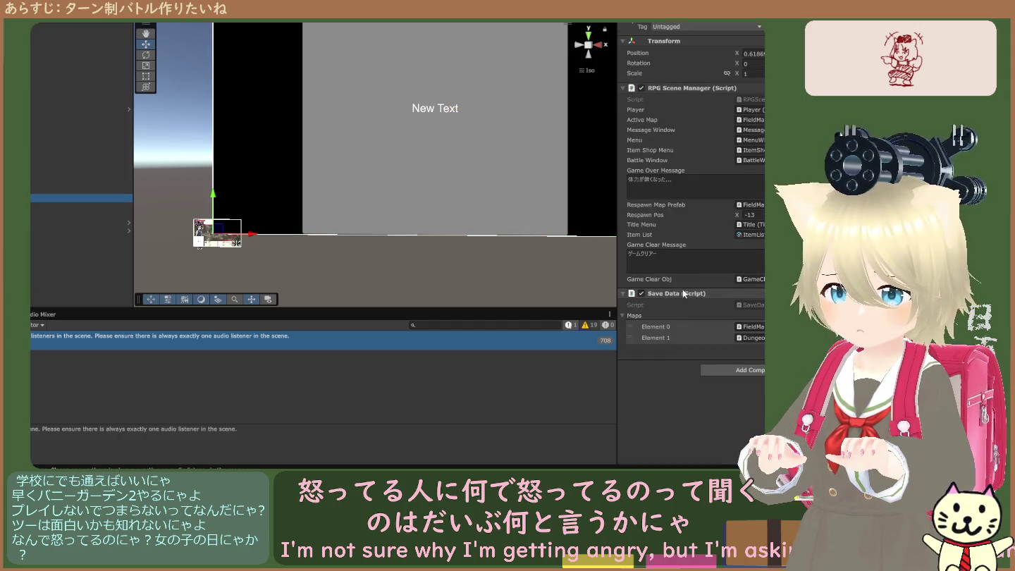
{"action": "left_click", "coordinate": [57, 190]}
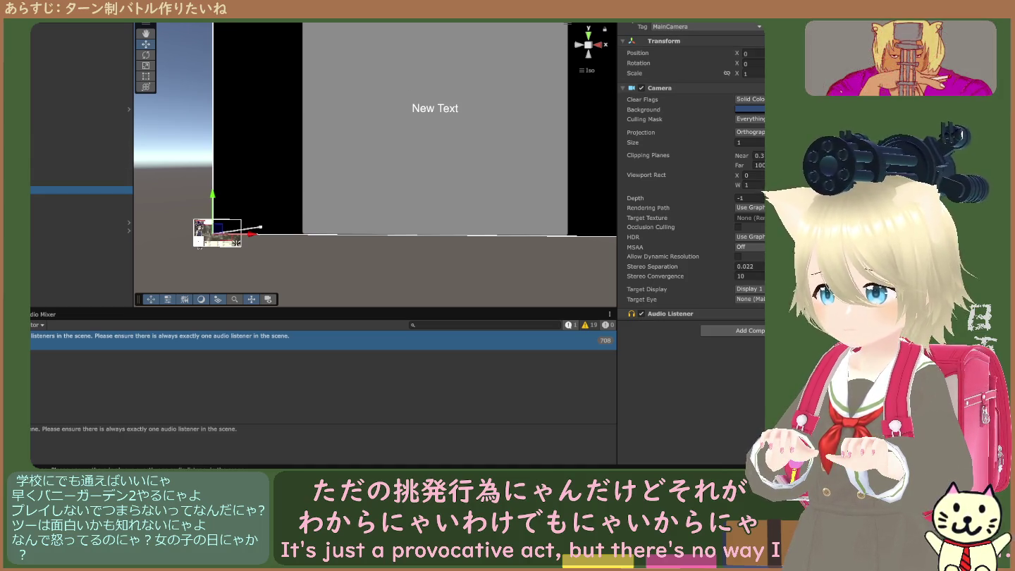
{"action": "left_click", "coordinate": [37, 158]}
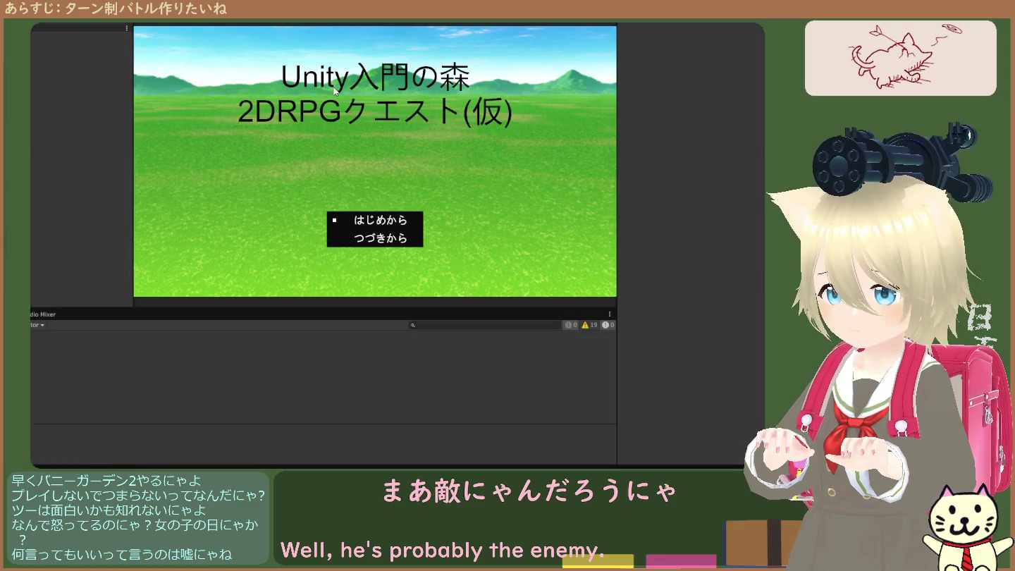
Step: Exit play mode with Ctrl+P to return to editing the Battle2 scene
{"action": "key", "text": "ctrl+p"}
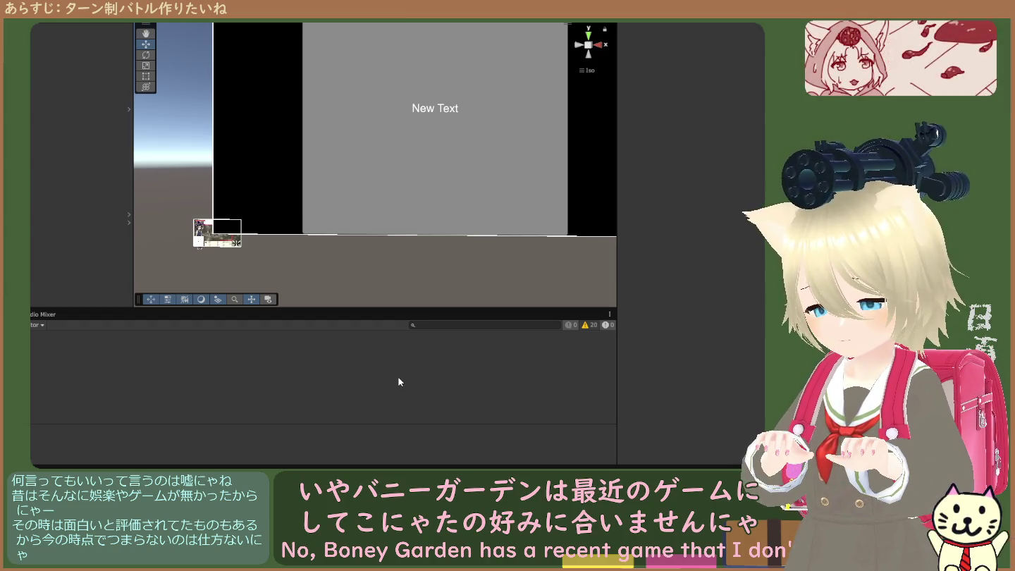
{"action": "scroll", "coordinate": [368, 258], "scroll_direction": "down", "scroll_amount": 2}
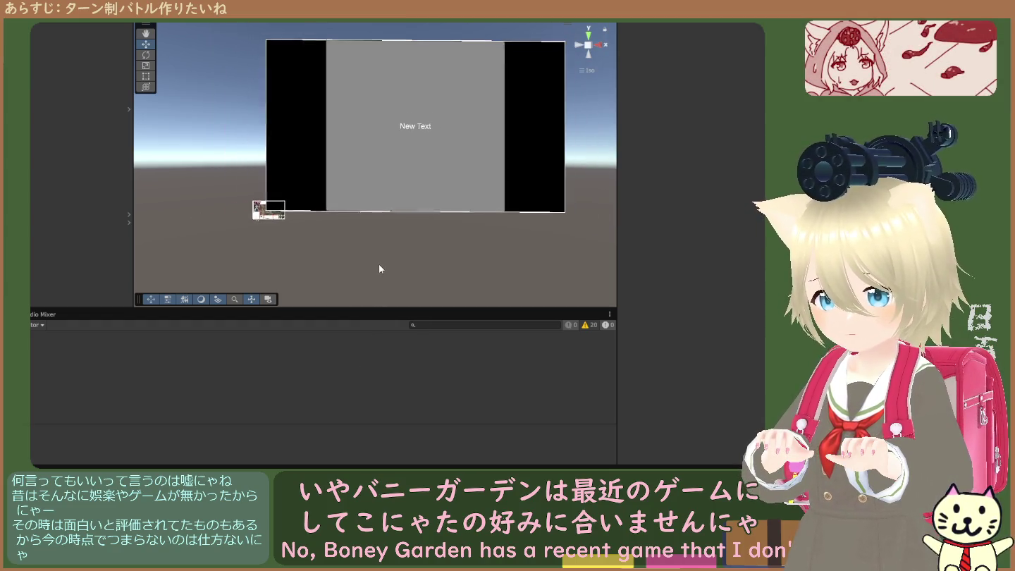
{"action": "key", "text": "ctrl+p"}
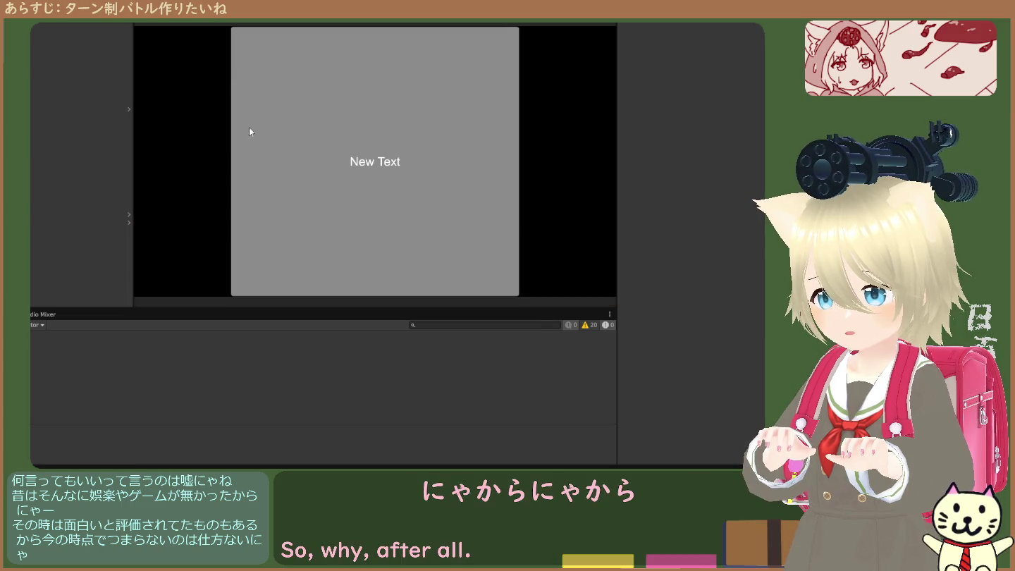
{"action": "key", "text": "ctrl+p"}
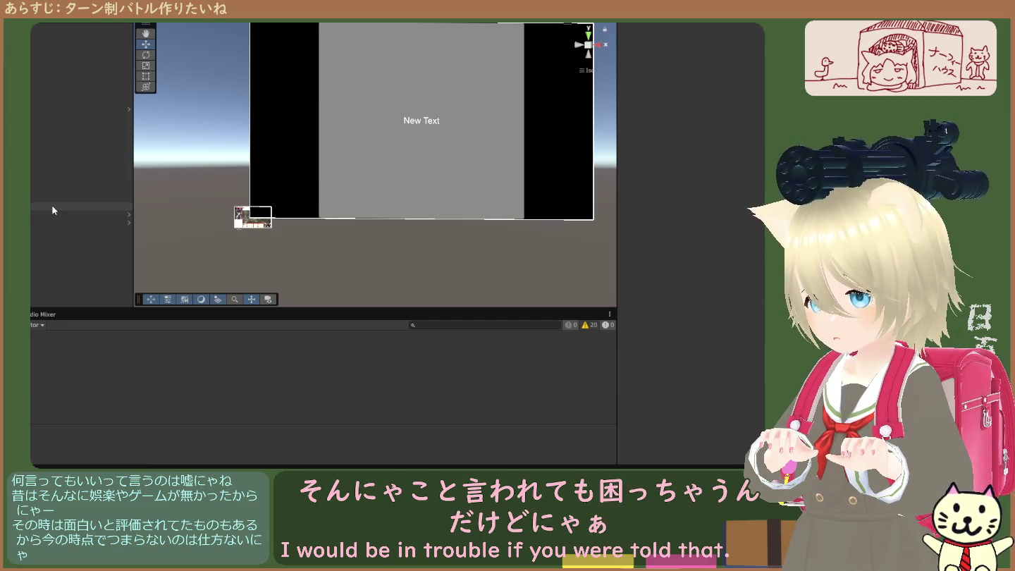
{"action": "left_click", "coordinate": [52, 207]}
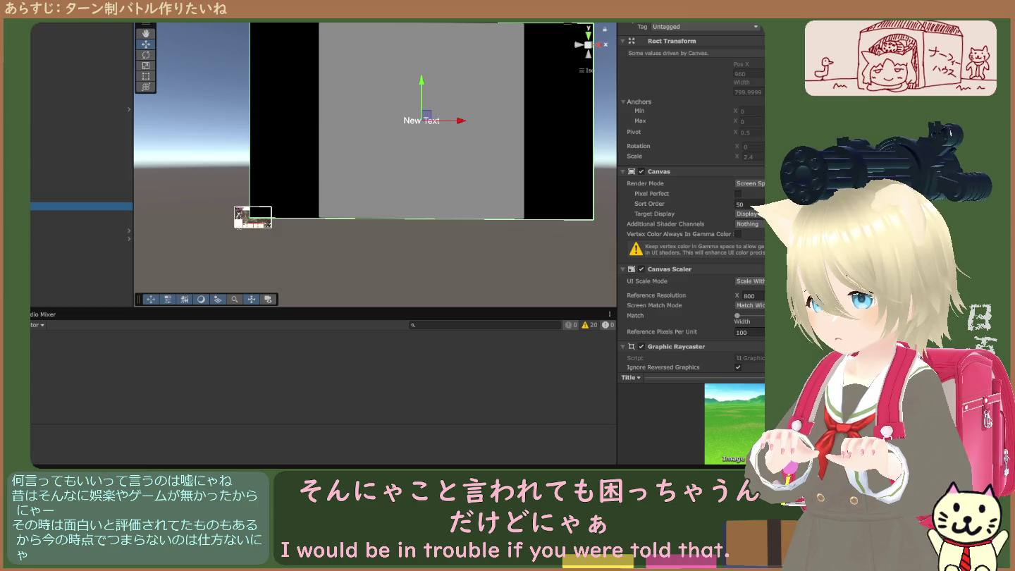
{"action": "left_click", "coordinate": [53, 214]}
{"action": "left_click", "coordinate": [52, 207]}
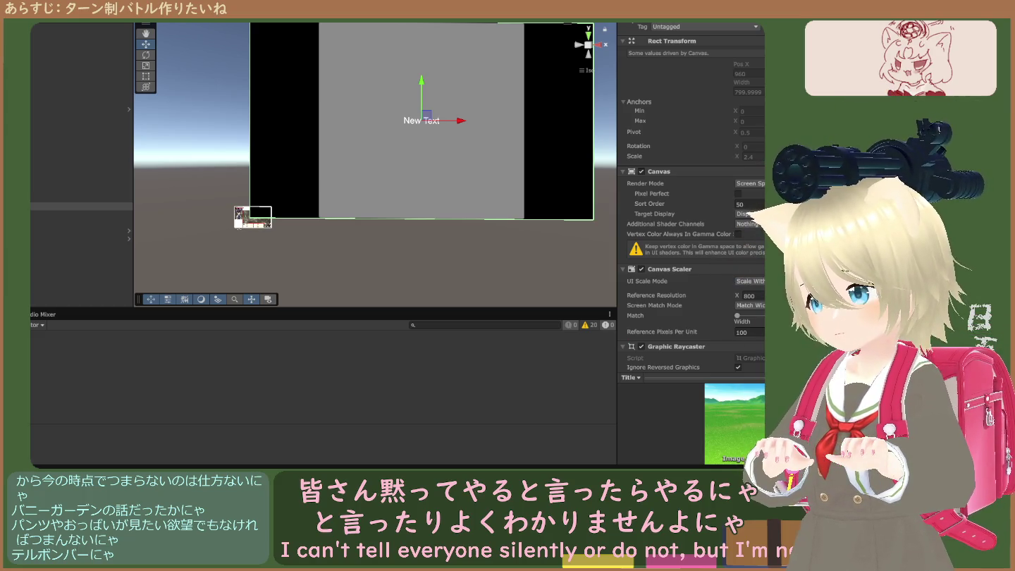
{"action": "left_click", "coordinate": [81, 198]}
{"action": "left_click", "coordinate": [81, 189]}
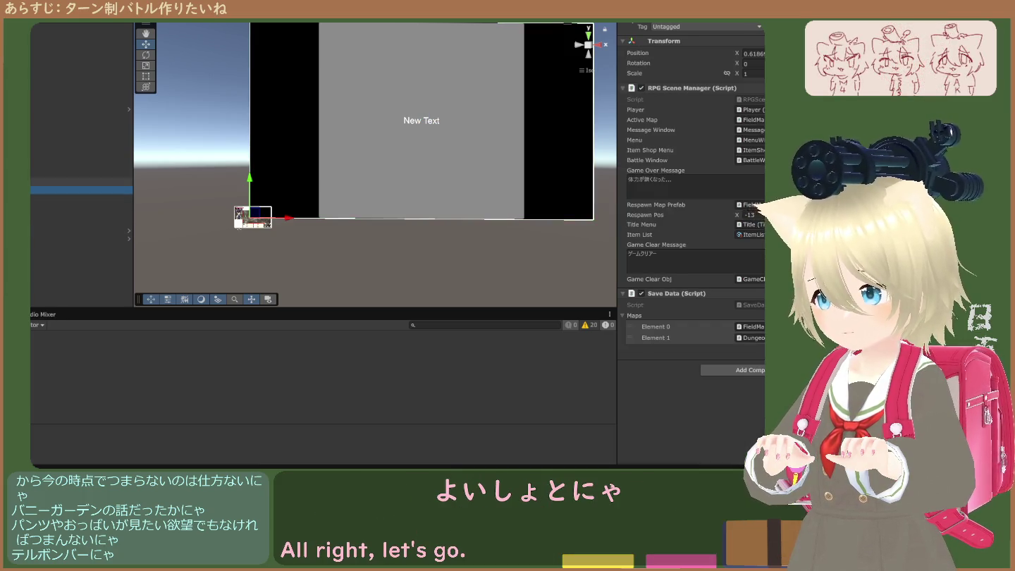
{"action": "left_click", "coordinate": [80, 181]}
{"action": "left_click", "coordinate": [81, 173]}
{"action": "left_click", "coordinate": [81, 165]}
{"action": "left_click", "coordinate": [81, 156]}
{"action": "left_click", "coordinate": [81, 149]}
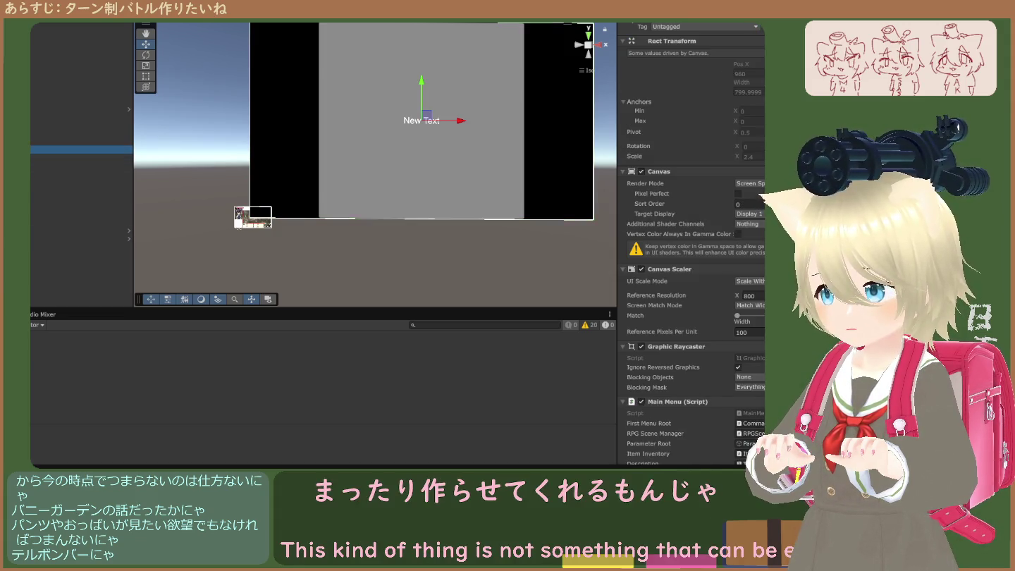
{"action": "left_click", "coordinate": [81, 141]}
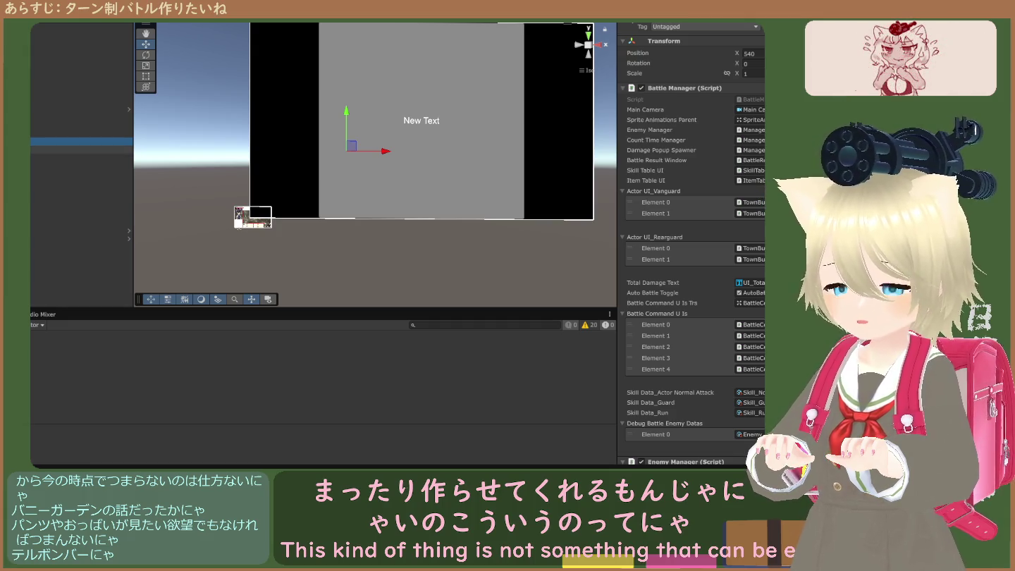
{"action": "left_click", "coordinate": [81, 174]}
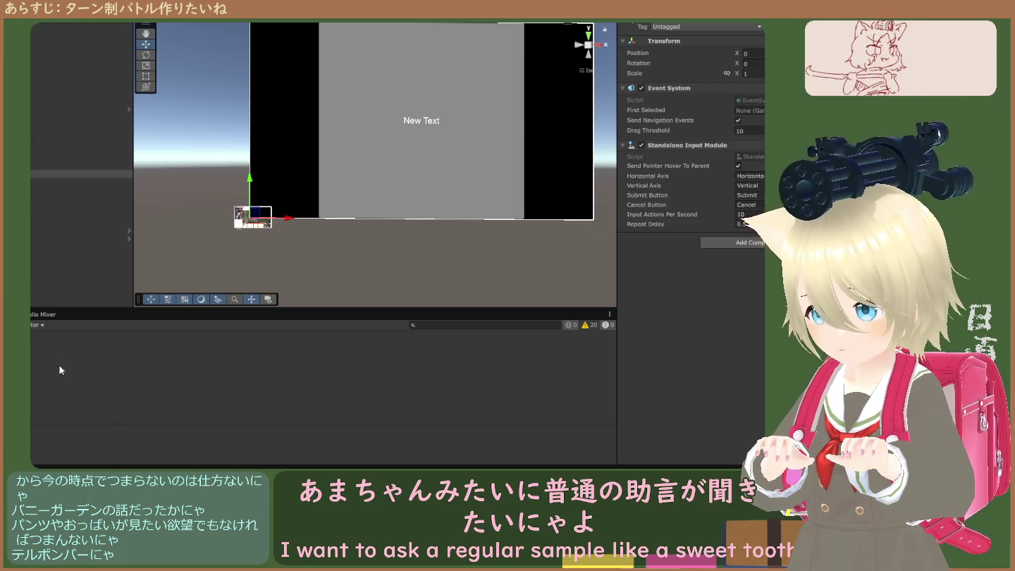
{"action": "left_click", "coordinate": [77, 230]}
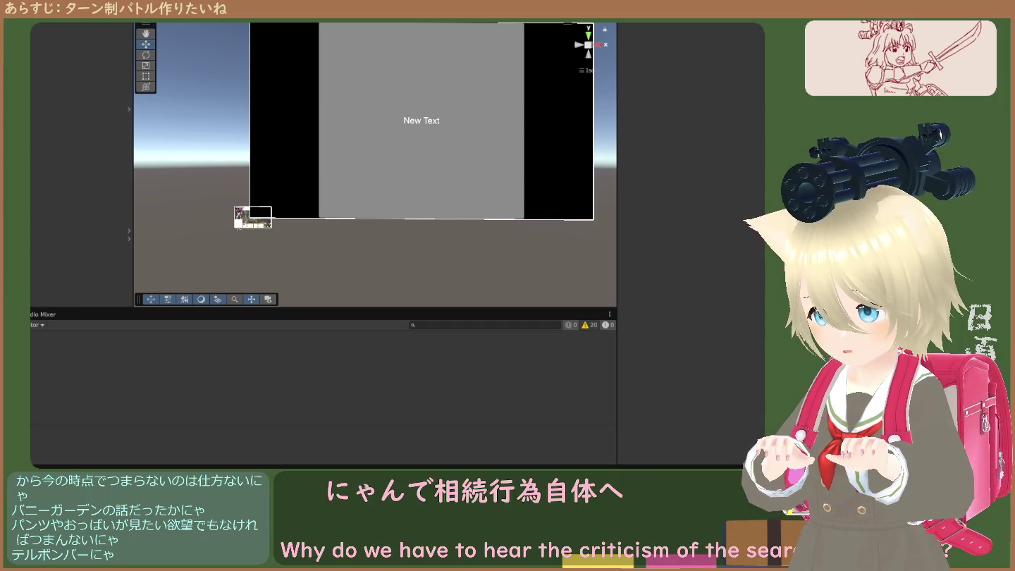
{"action": "left_click", "coordinate": [78, 206]}
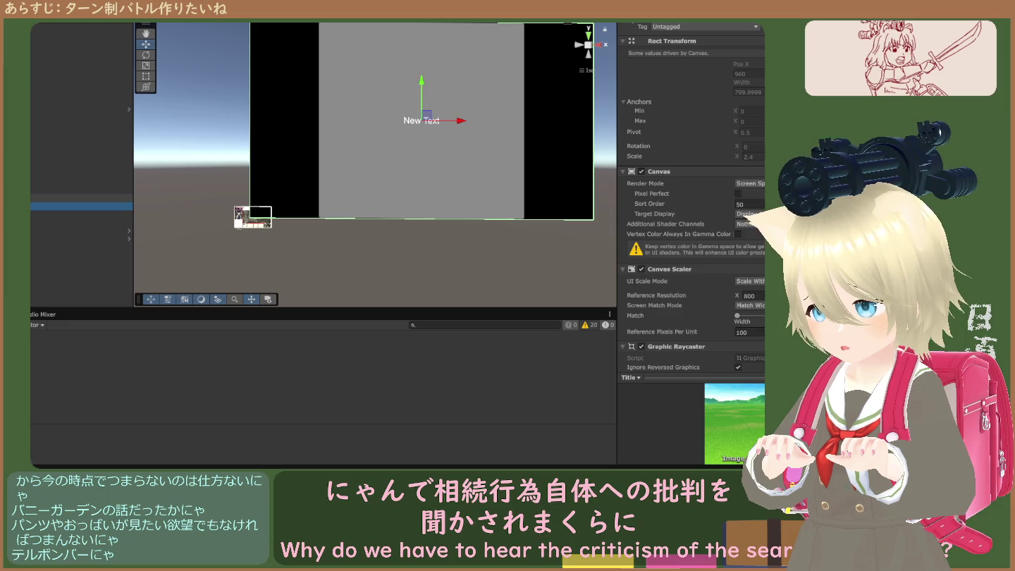
{"action": "key", "text": "Up"}
{"action": "key", "text": "Up"}
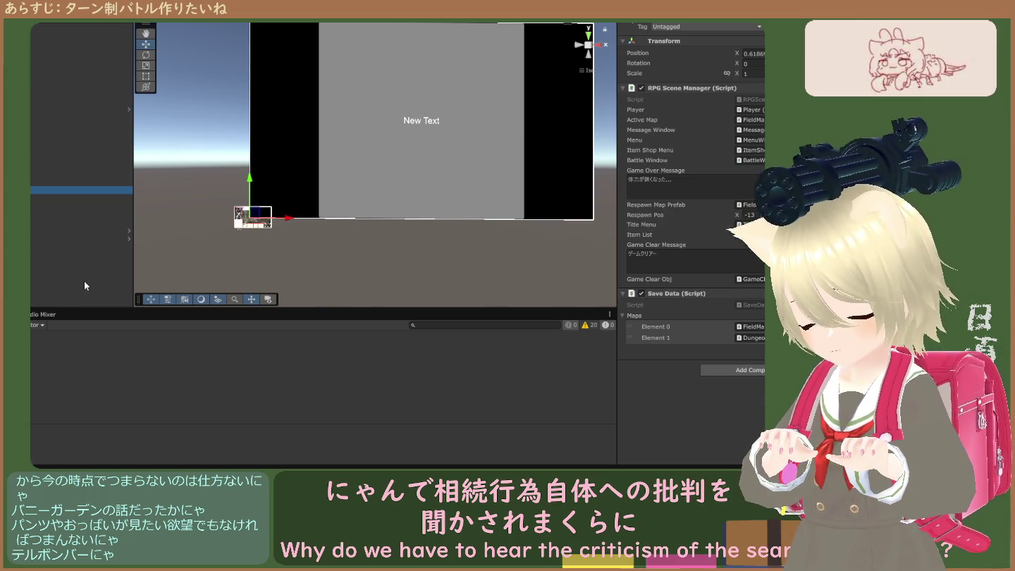
{"action": "key", "text": "Down"}
{"action": "key", "text": "Up"}
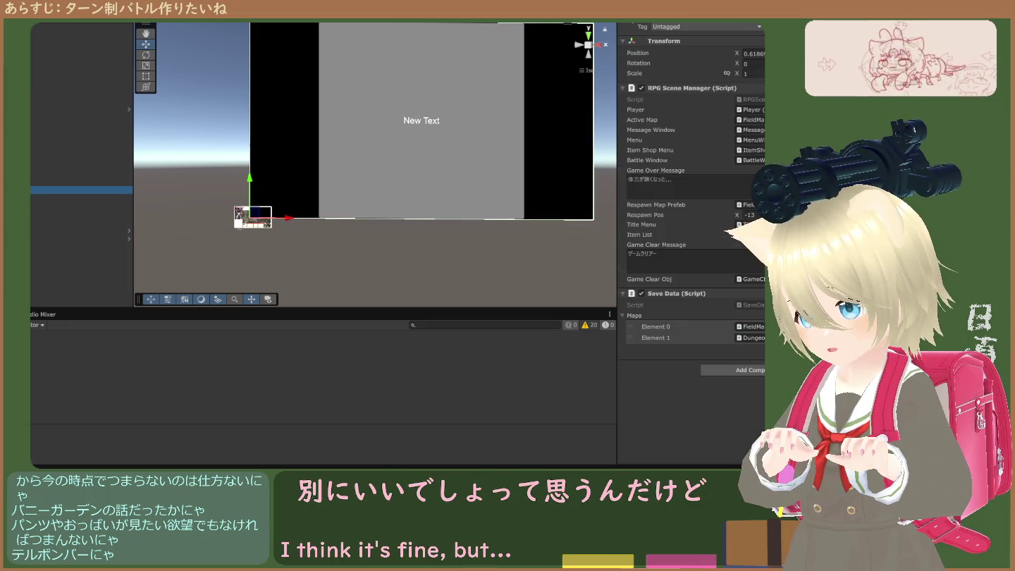
{"action": "key", "text": "Down"}
{"action": "key", "text": "Up"}
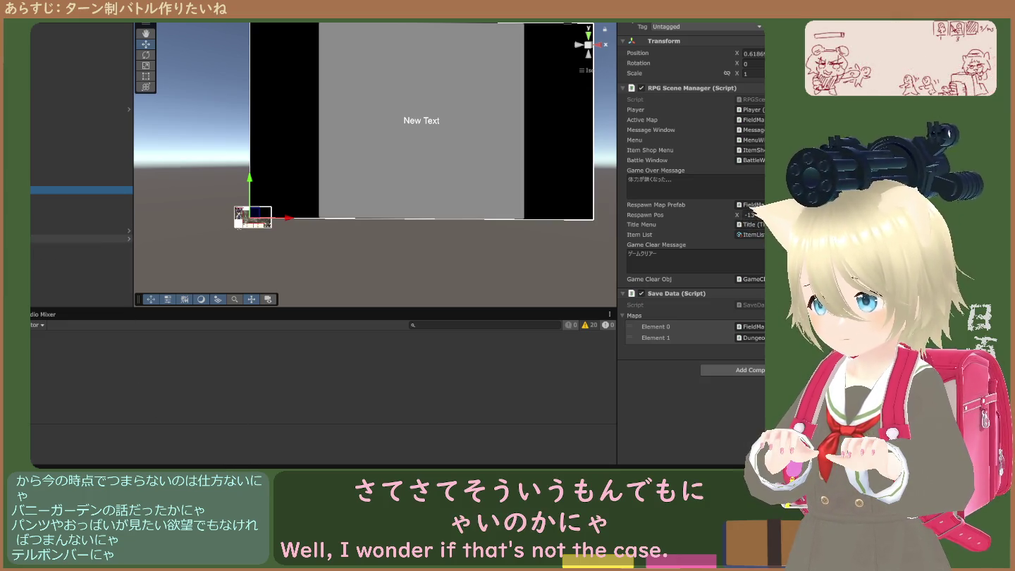
{"action": "left_click", "coordinate": [81, 231]}
{"action": "left_click", "coordinate": [81, 239]}
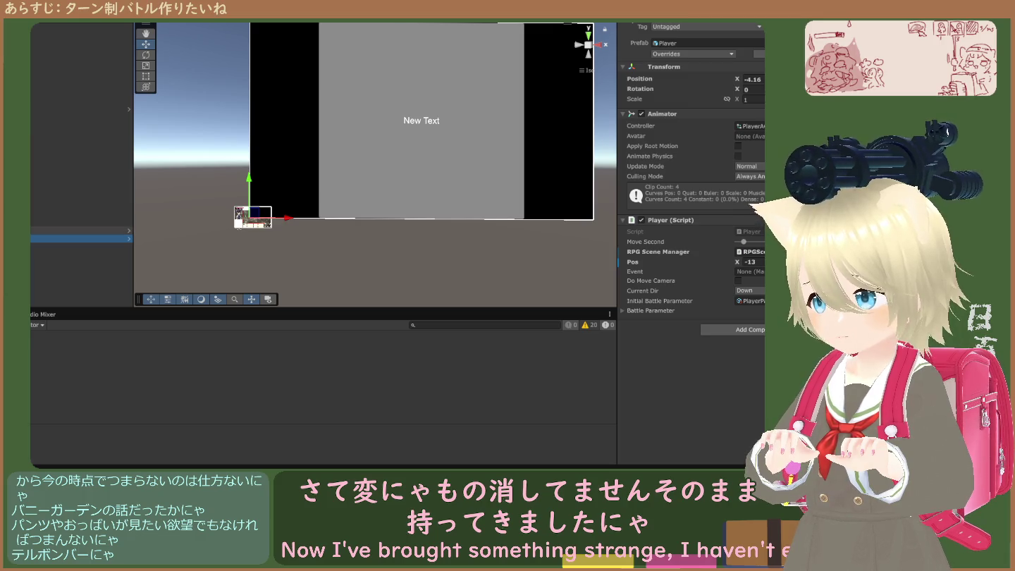
{"action": "left_click", "coordinate": [81, 199]}
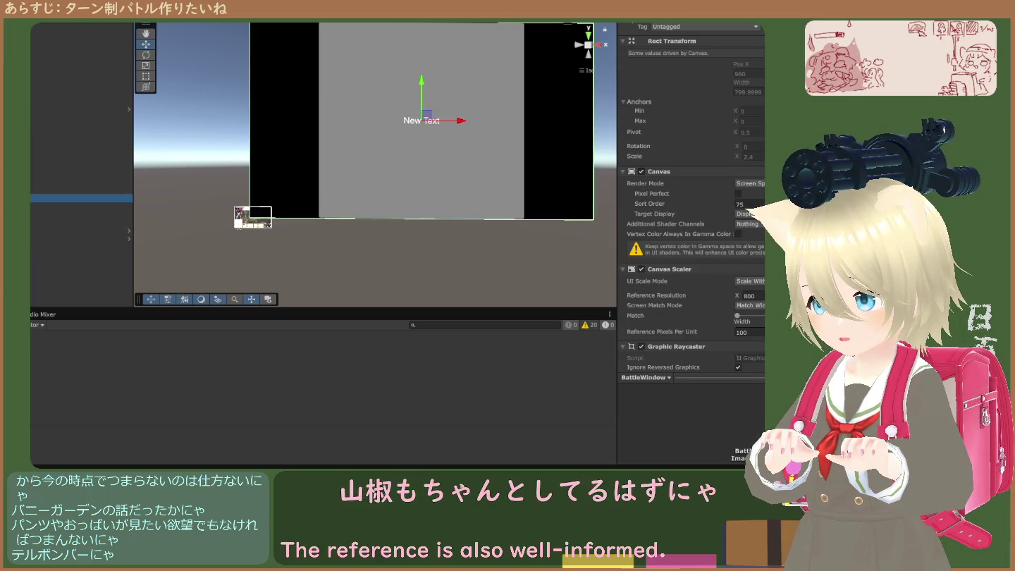
Step: Expand the canvas's children, then go from Assets into Scripts and open its Battle2 folder
{"action": "left_click", "coordinate": [81, 206]}
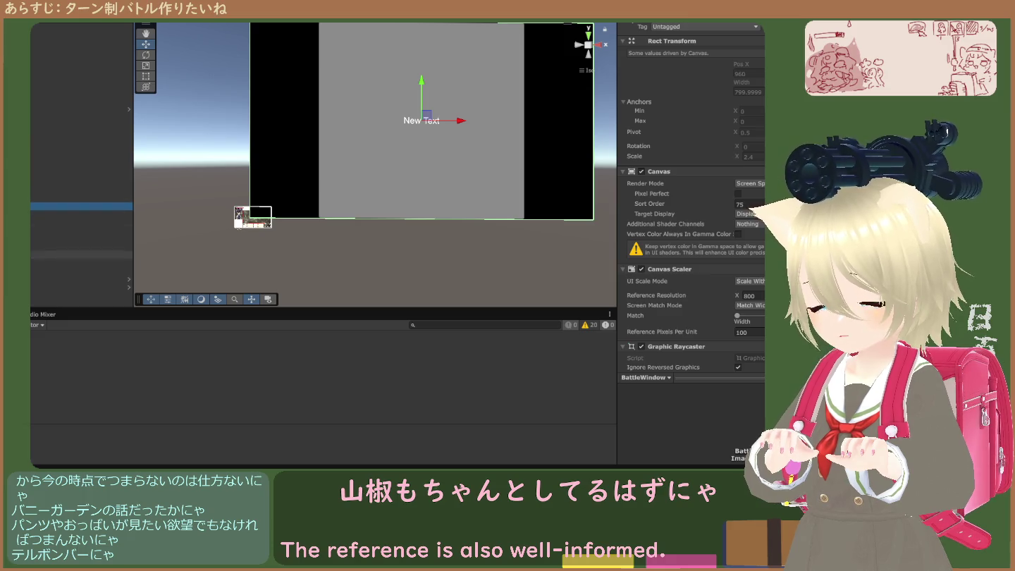
{"action": "left_click", "coordinate": [46, 314]}
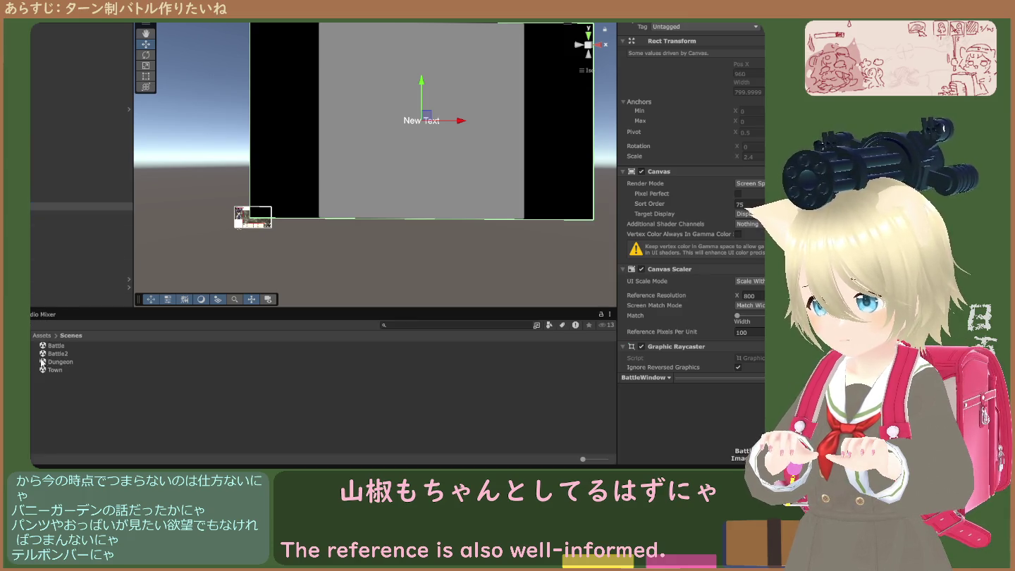
{"action": "left_click", "coordinate": [49, 336]}
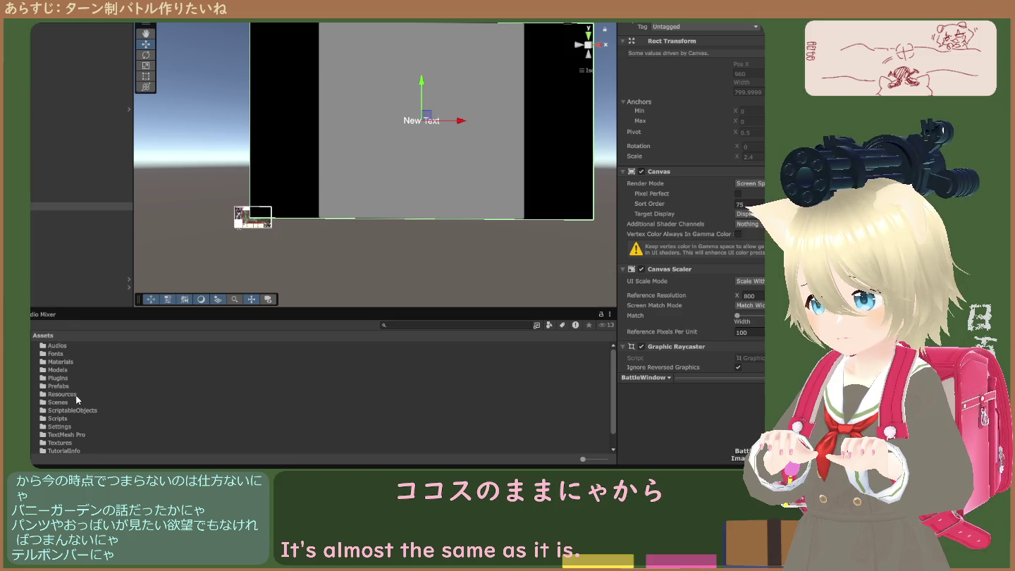
{"action": "scroll", "coordinate": [80, 384], "scroll_direction": "down", "scroll_amount": 1}
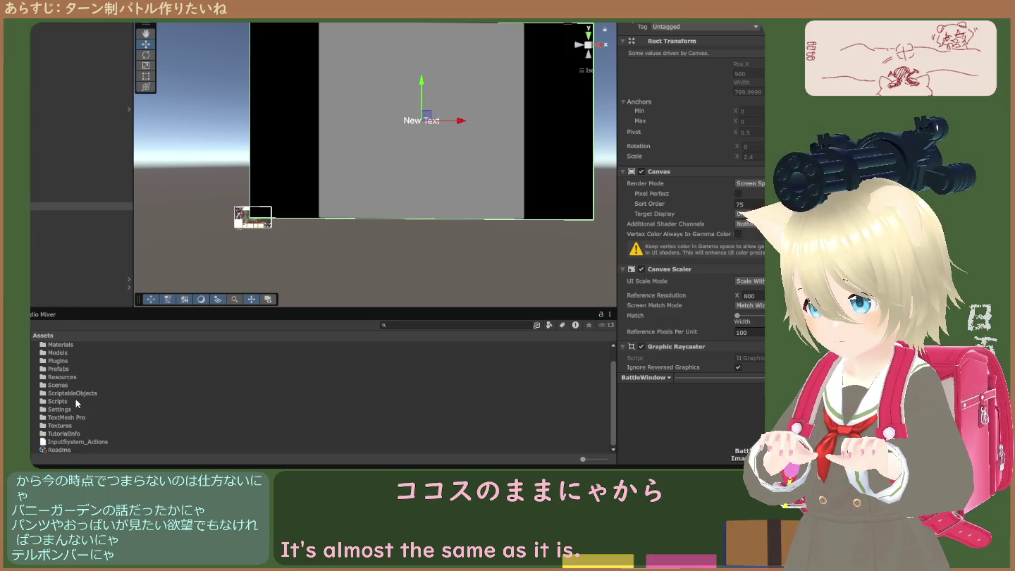
{"action": "scroll", "coordinate": [77, 395], "scroll_direction": "up", "scroll_amount": 1}
{"action": "scroll", "coordinate": [76, 394], "scroll_direction": "down", "scroll_amount": 1}
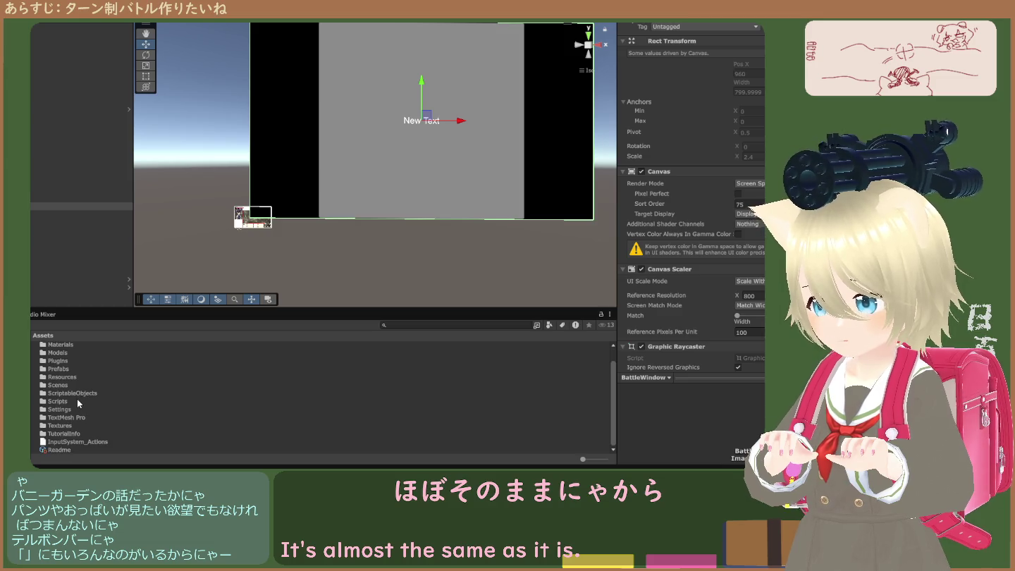
{"action": "double_click", "coordinate": [64, 399]}
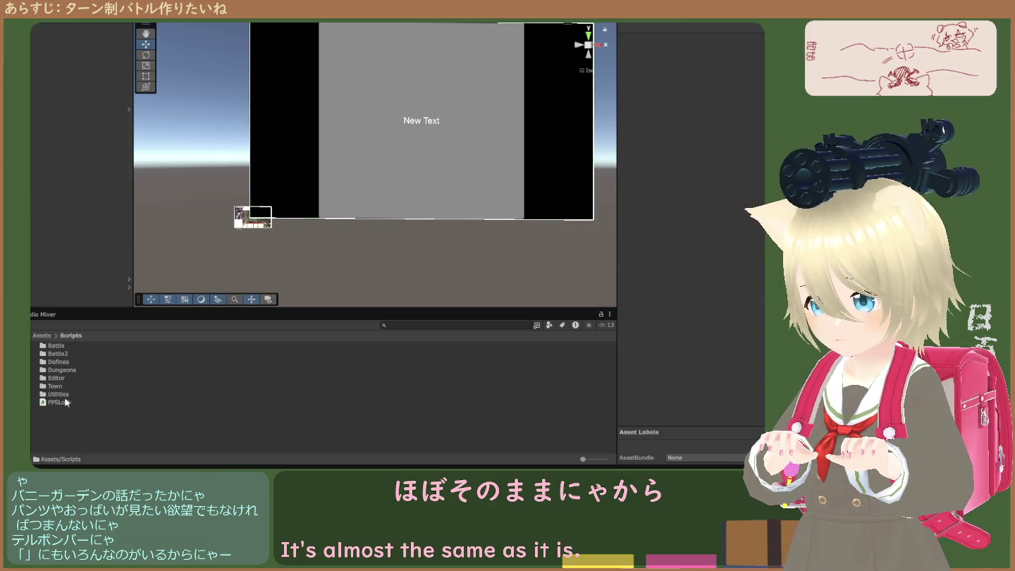
{"action": "double_click", "coordinate": [67, 408]}
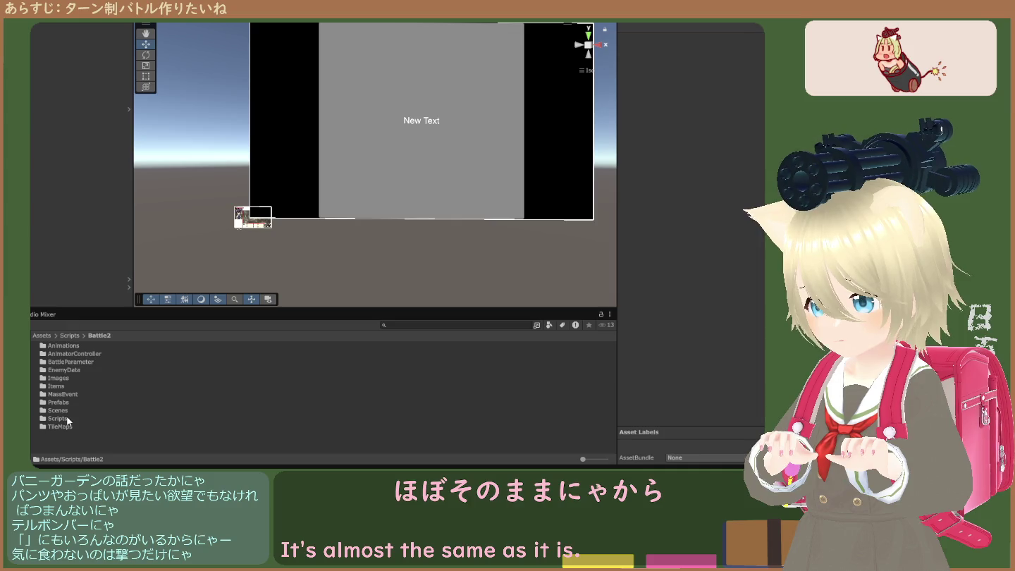
Step: Open the Scenes folder inside Battle2 and select the RPGScene asset
{"action": "left_click", "coordinate": [63, 403]}
{"action": "double_click", "coordinate": [63, 410]}
{"action": "left_click", "coordinate": [61, 346]}
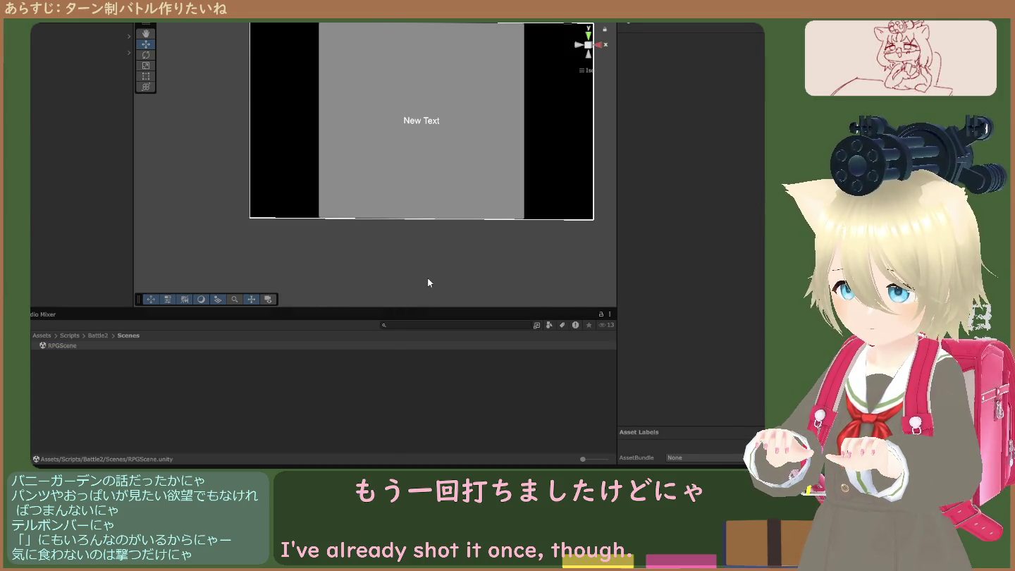
Step: Play from つづきから, walk into a battle, attack the 魔法使い, then stop the run
{"action": "left_click", "coordinate": [382, 246]}
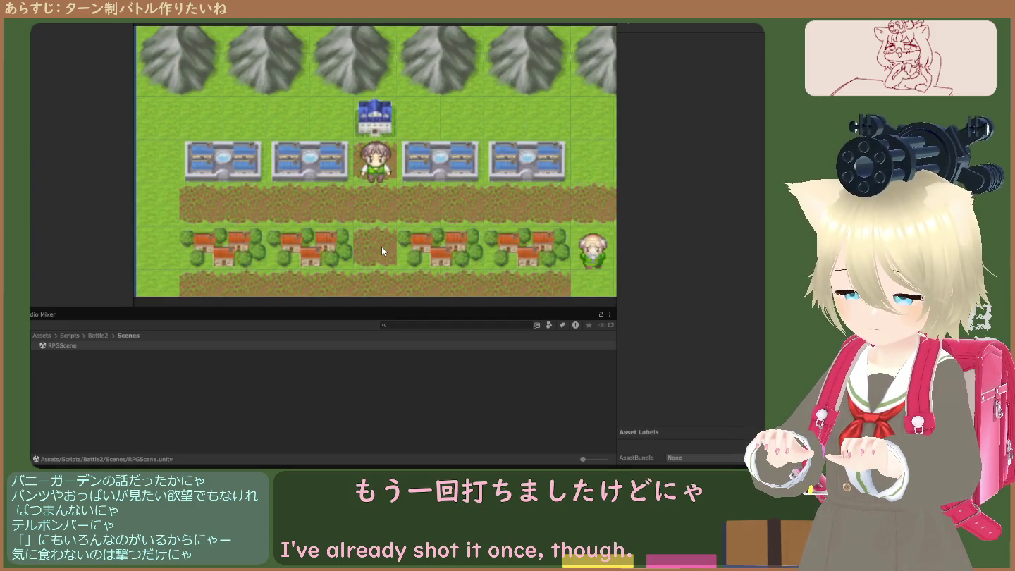
{"action": "key", "text": "Down"}
{"action": "key", "text": "Right"}
{"action": "key", "text": "Left"}
{"action": "key", "text": "Left"}
{"action": "key", "text": "Left"}
{"action": "key", "text": "Return"}
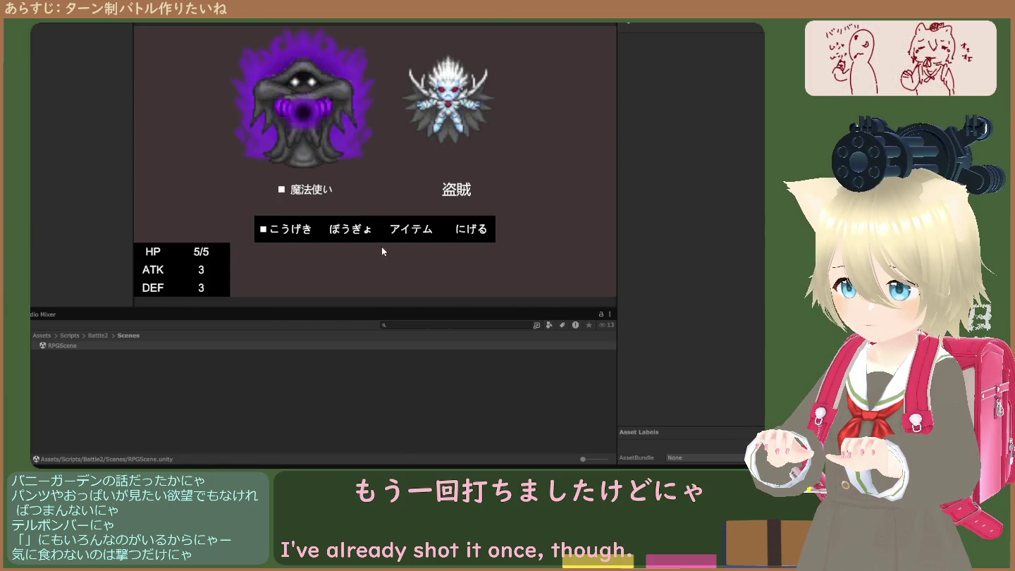
{"action": "key", "text": "Return"}
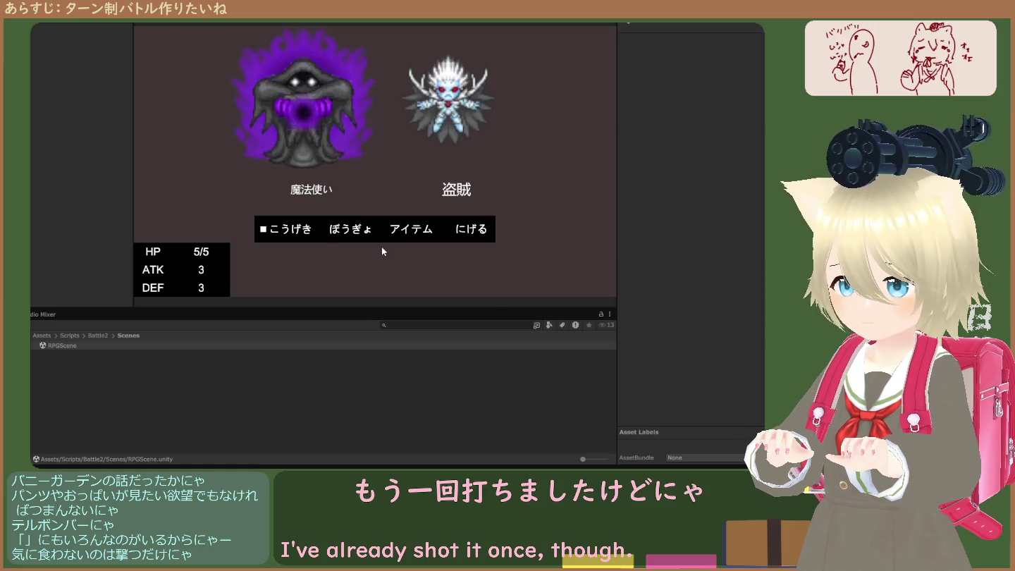
{"action": "left_click", "coordinate": [384, 21]}
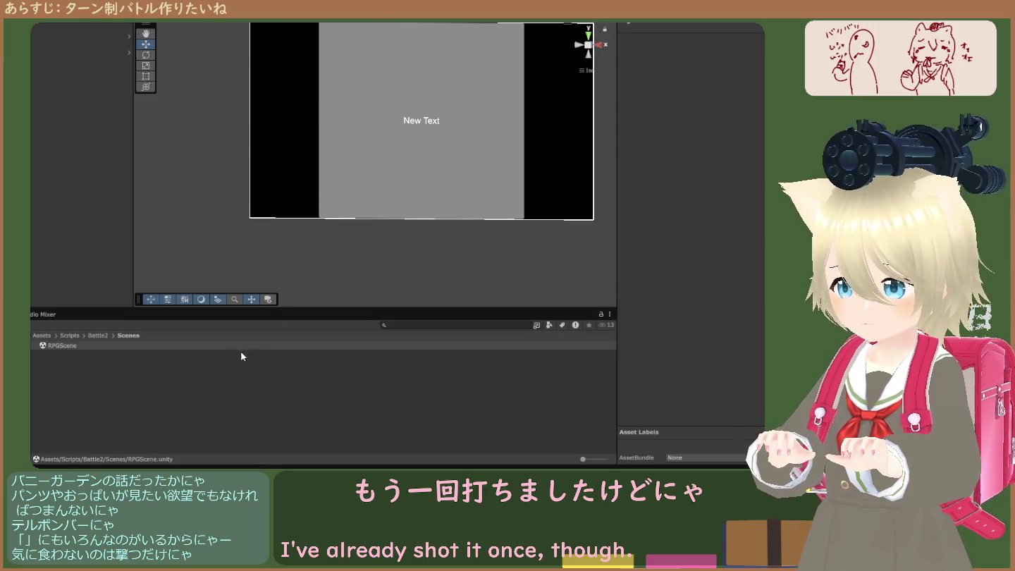
{"action": "left_click", "coordinate": [66, 336]}
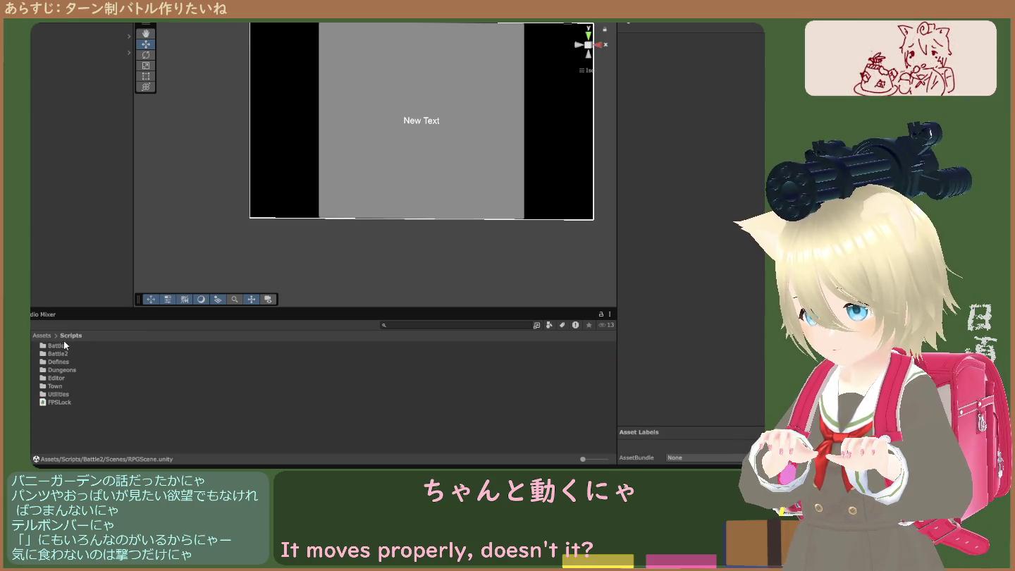
Step: Open the Battle2 scene from the Assets/Scenes folder
{"action": "left_click", "coordinate": [47, 337]}
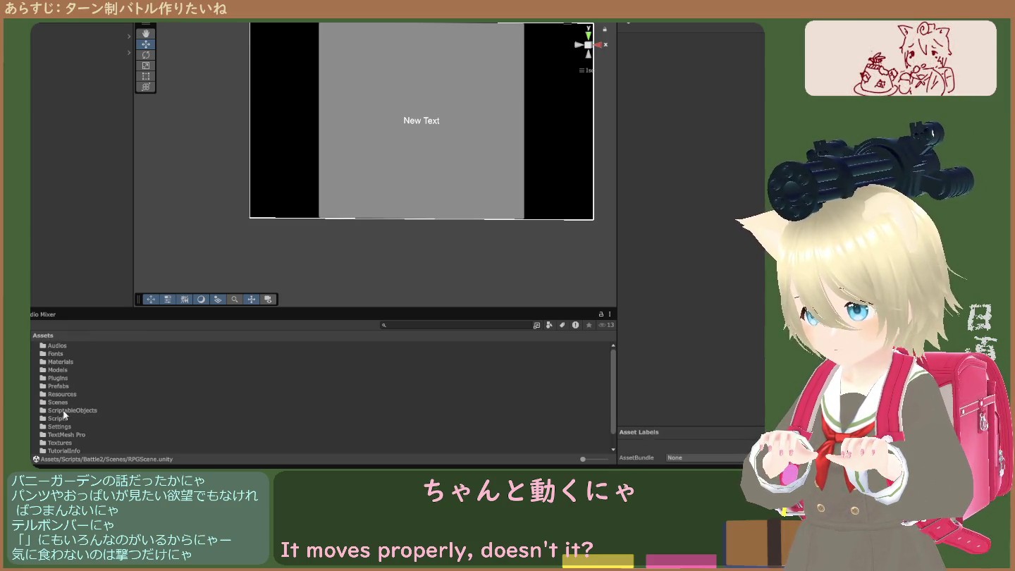
{"action": "double_click", "coordinate": [60, 402]}
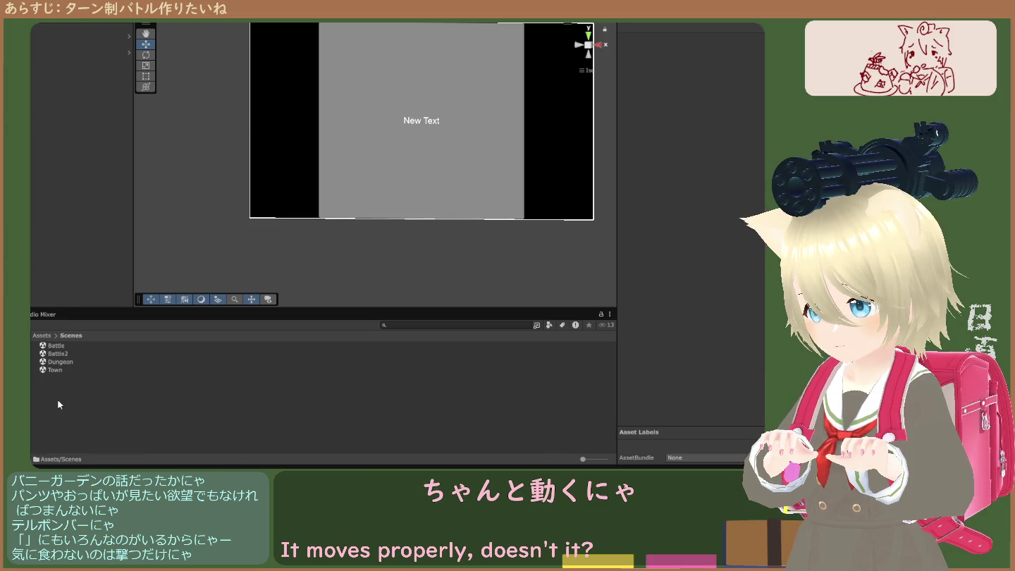
{"action": "left_click", "coordinate": [62, 354]}
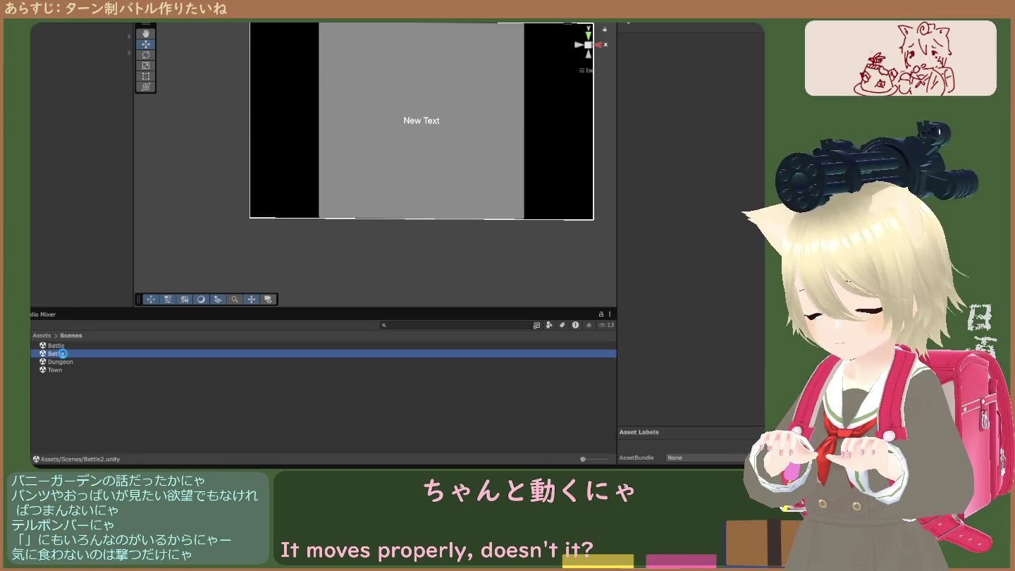
{"action": "double_click", "coordinate": [62, 353]}
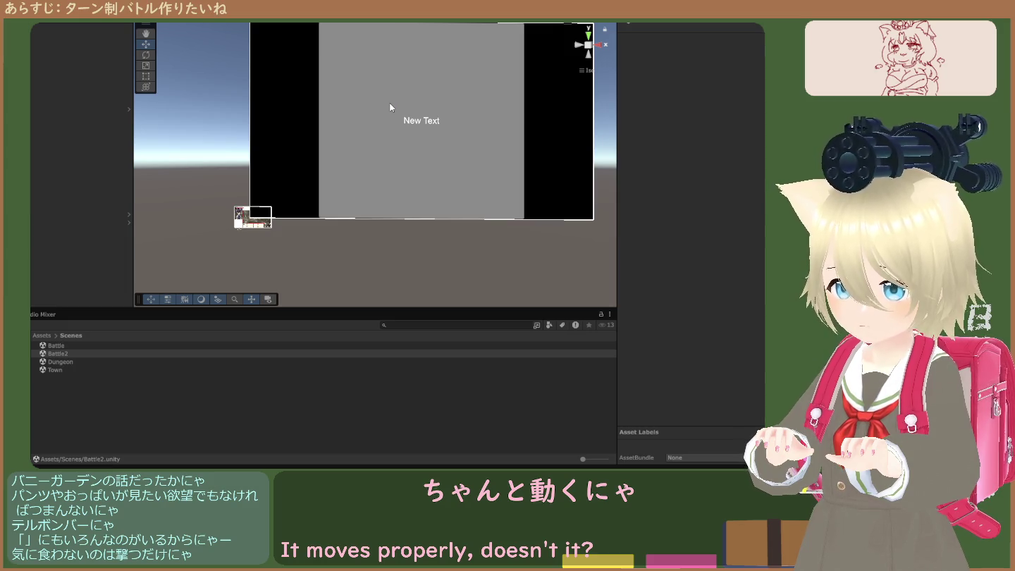
Step: Test-run Battle2, stop it, and select MainCamera in the Hierarchy
{"action": "key", "text": "ctrl+p"}
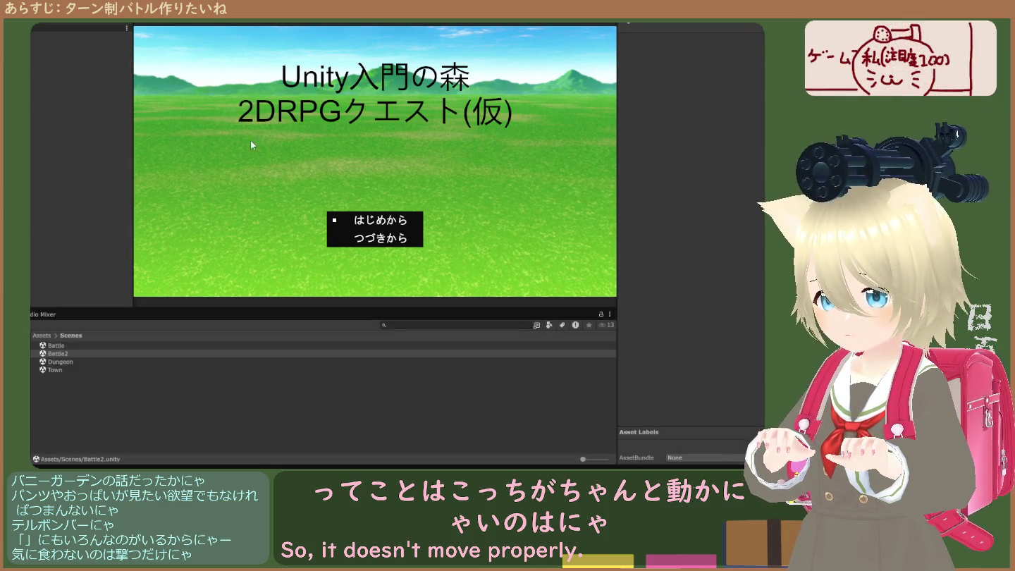
{"action": "key", "text": "ctrl+p"}
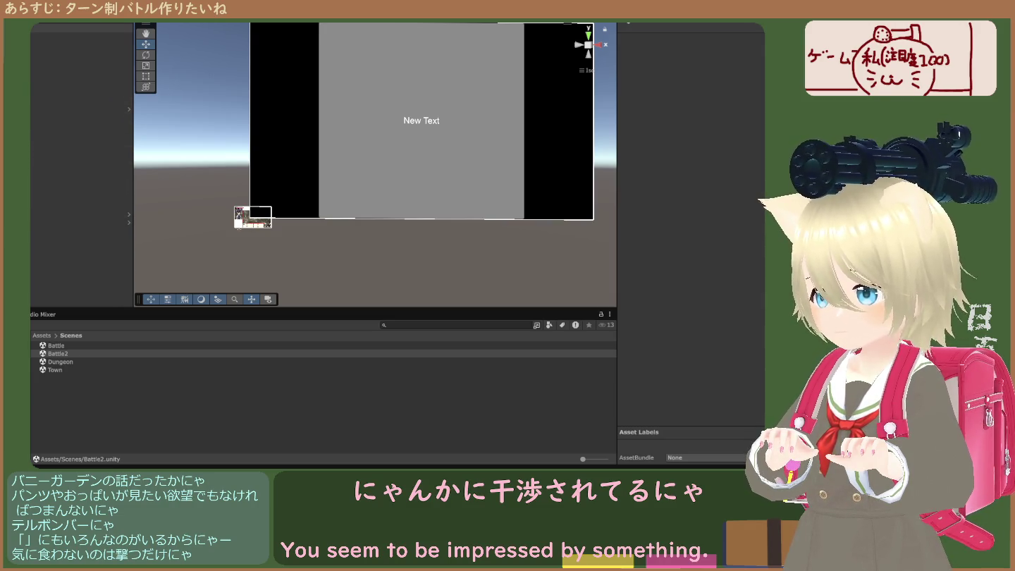
{"action": "left_click", "coordinate": [78, 28]}
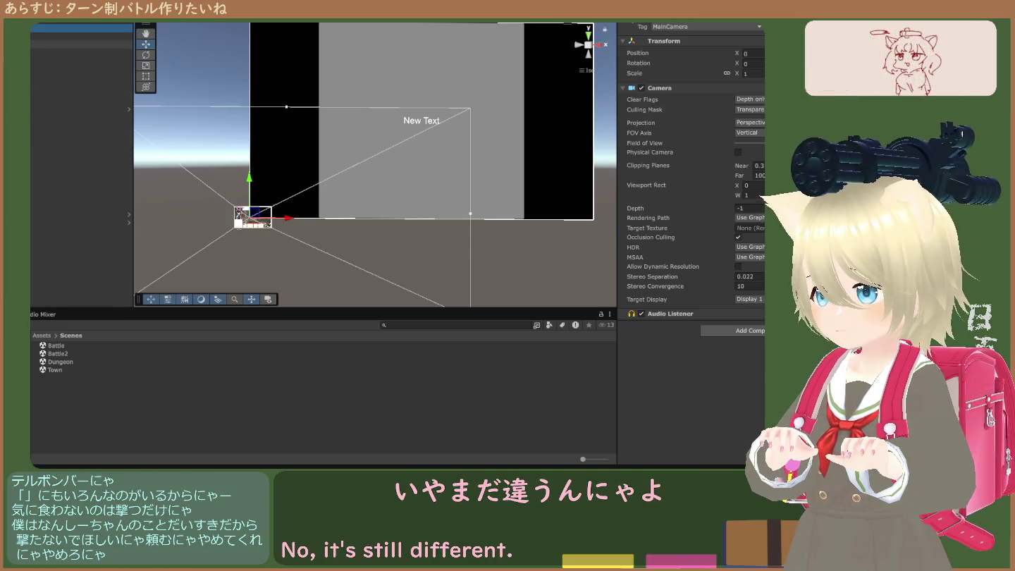
Step: Select the block of objects under the camera and deactivate them
{"action": "left_click", "coordinate": [78, 142], "text": "shift"}
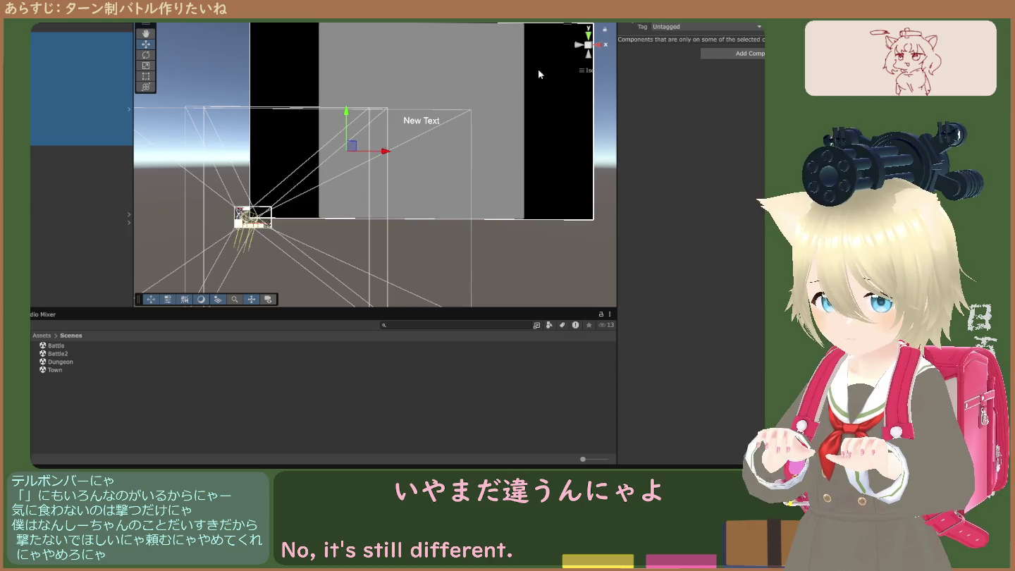
{"action": "left_click", "coordinate": [635, 25]}
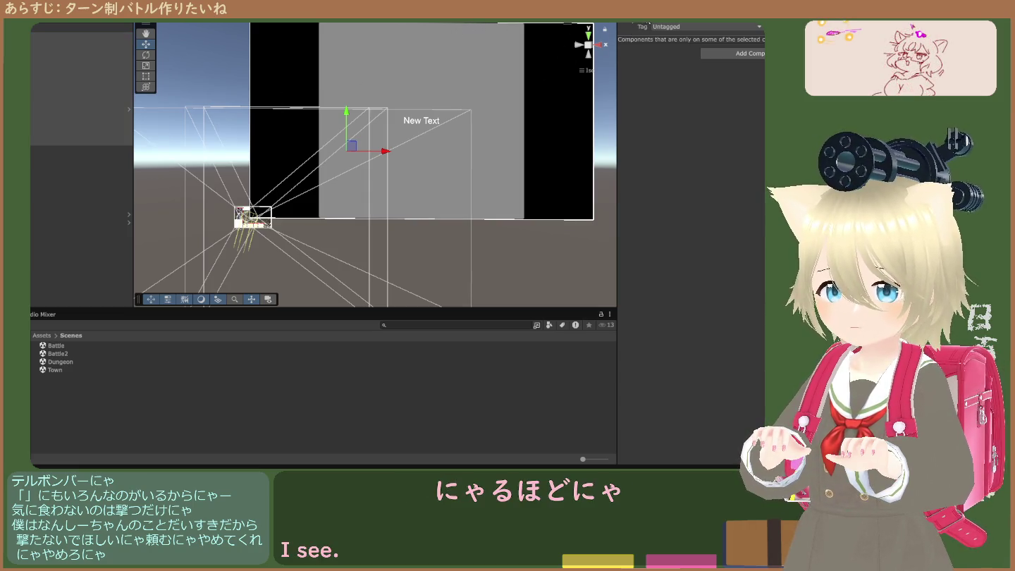
{"action": "left_click", "coordinate": [643, 26]}
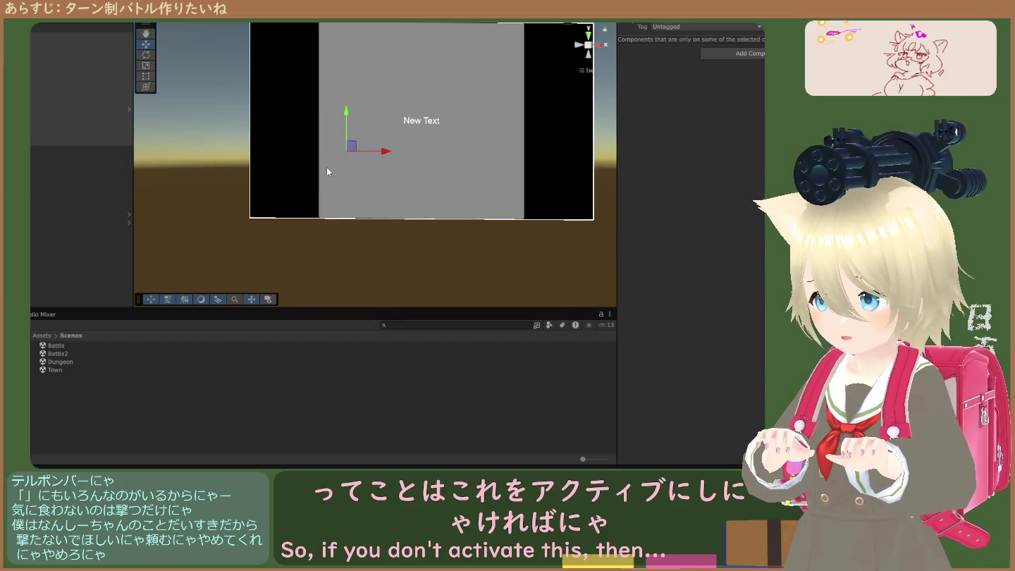
Step: Run and stop the game twice, then move up the Hierarchy to a canvas
{"action": "key", "text": "ctrl+p"}
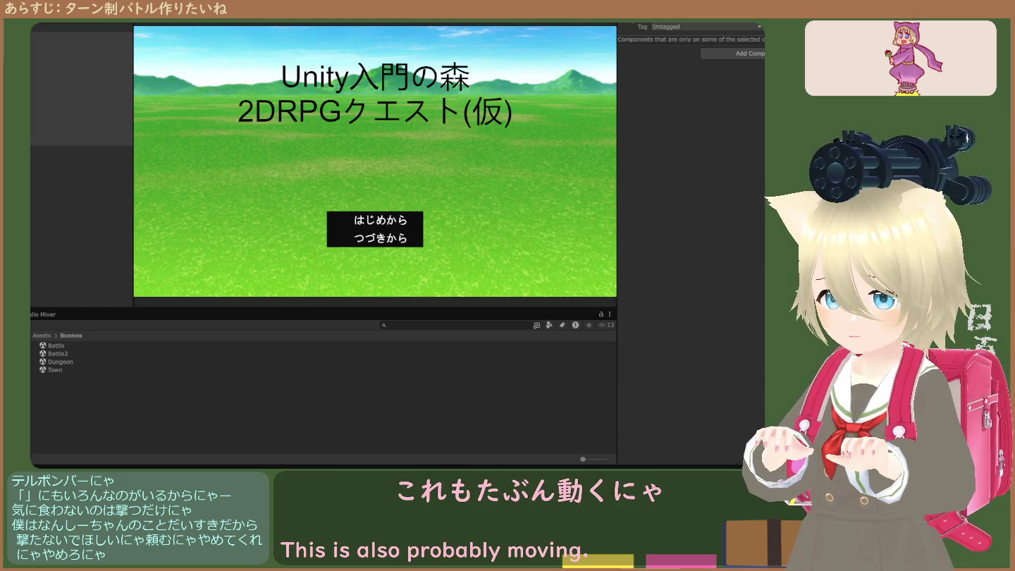
{"action": "key", "text": "ctrl+p"}
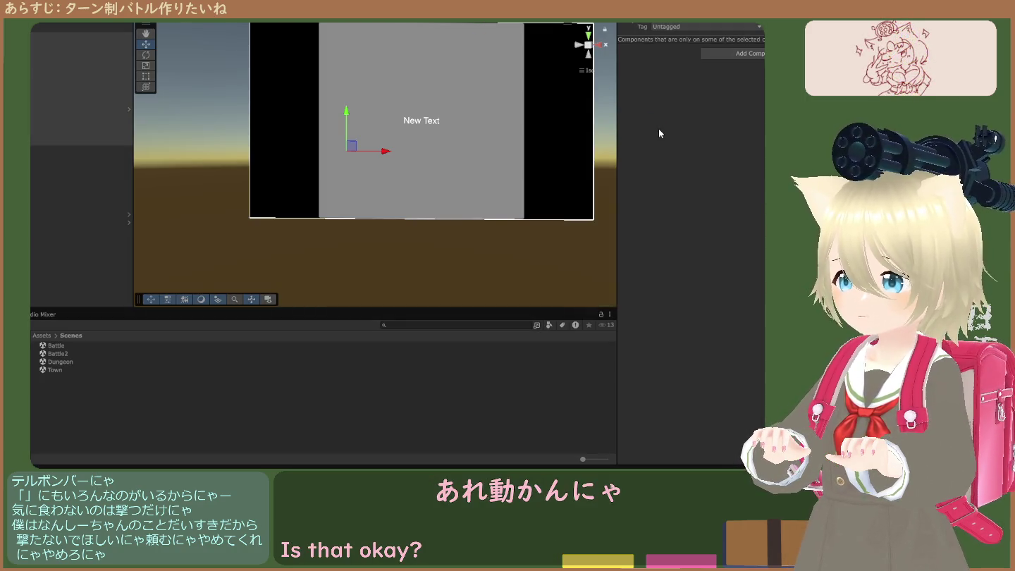
{"action": "key", "text": "ctrl+p"}
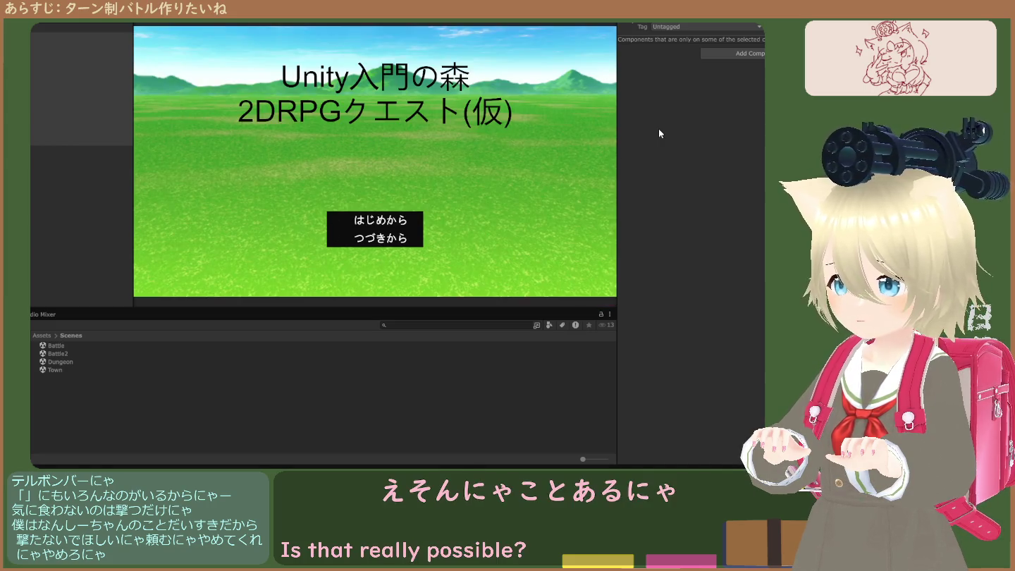
{"action": "key", "text": "ctrl+p"}
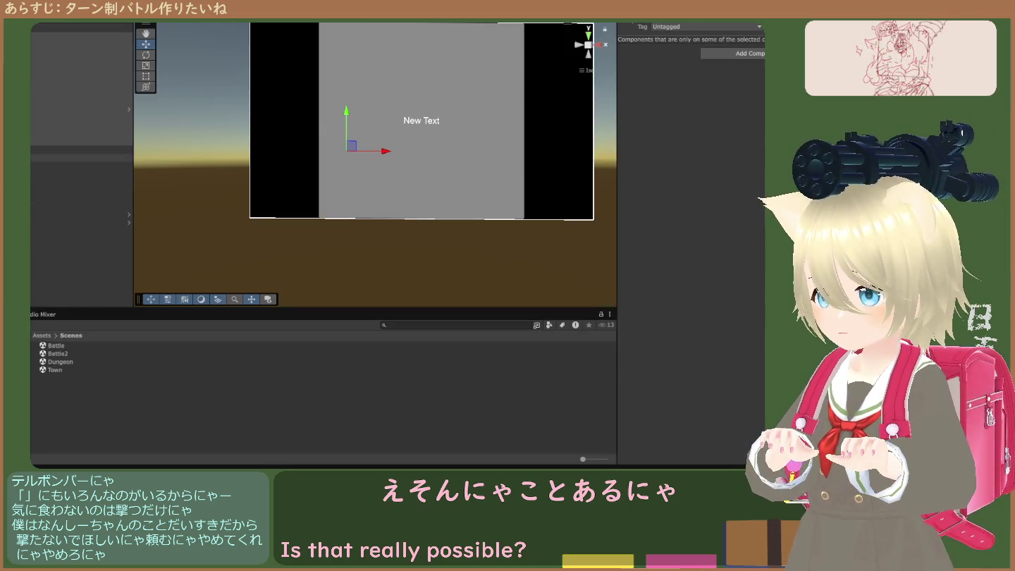
{"action": "key", "text": "Up"}
{"action": "key", "text": "Up"}
{"action": "key", "text": "Up"}
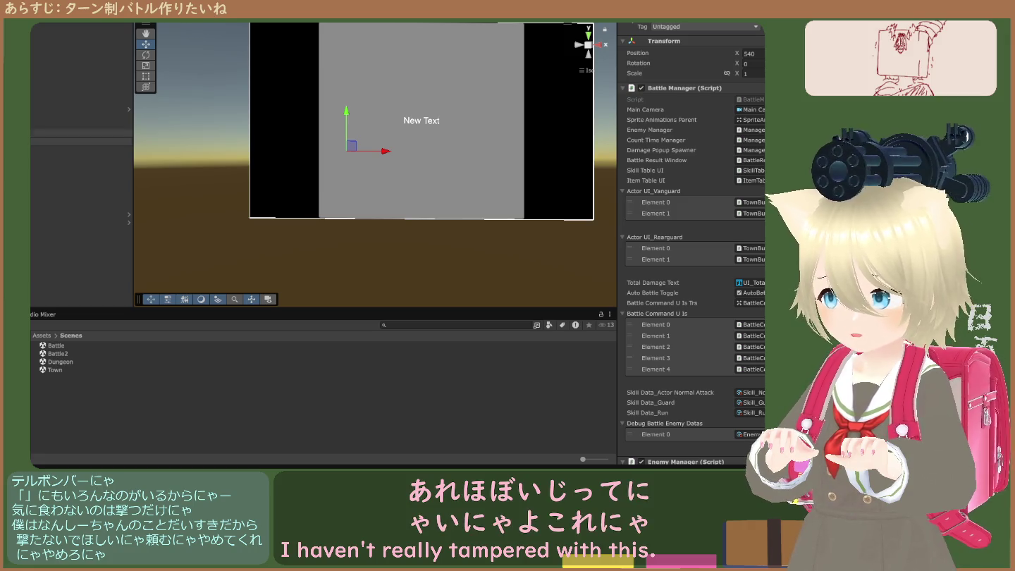
{"action": "key", "text": "Down"}
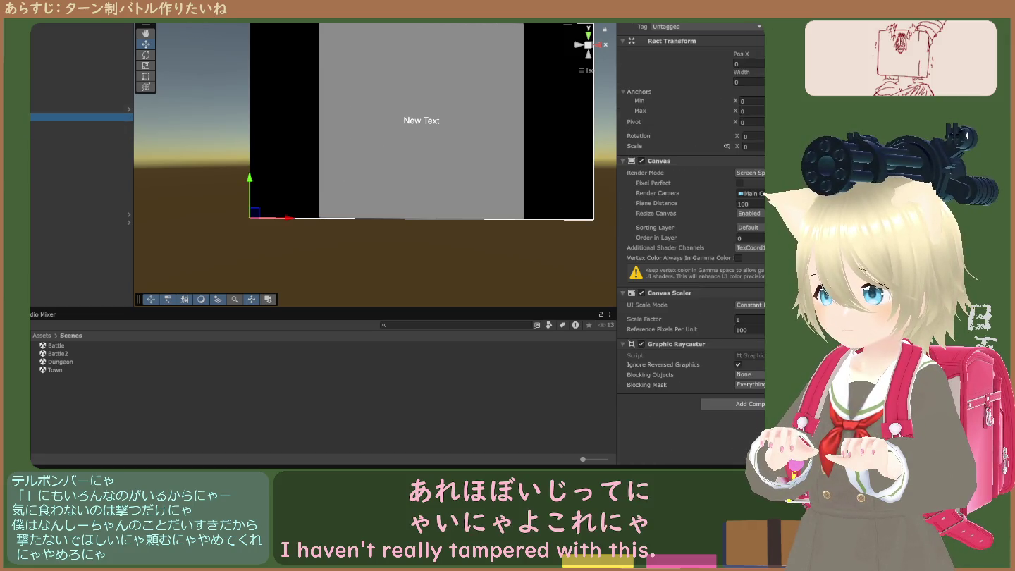
{"action": "left_click", "coordinate": [30, 142]}
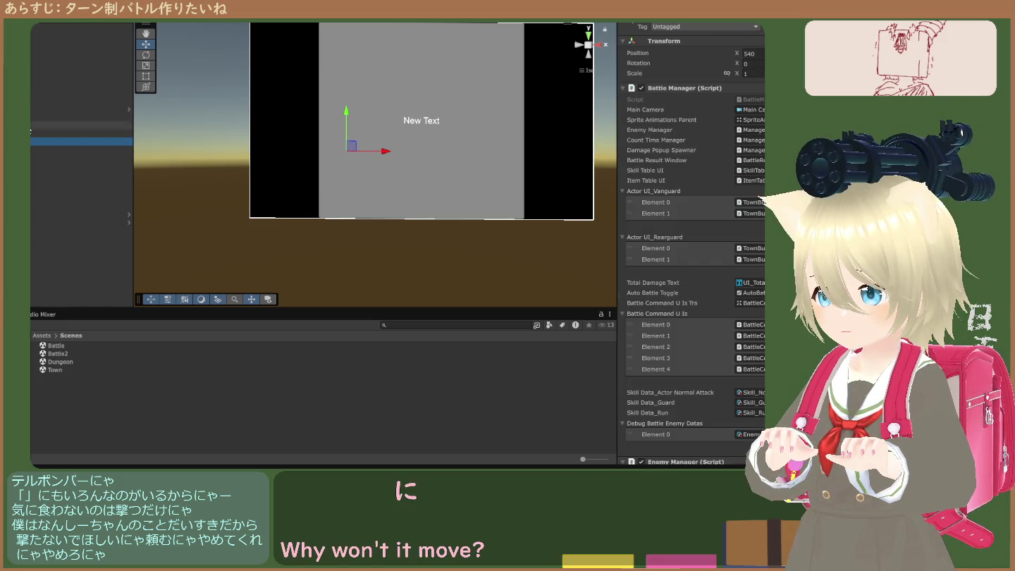
{"action": "left_click", "coordinate": [30, 34]}
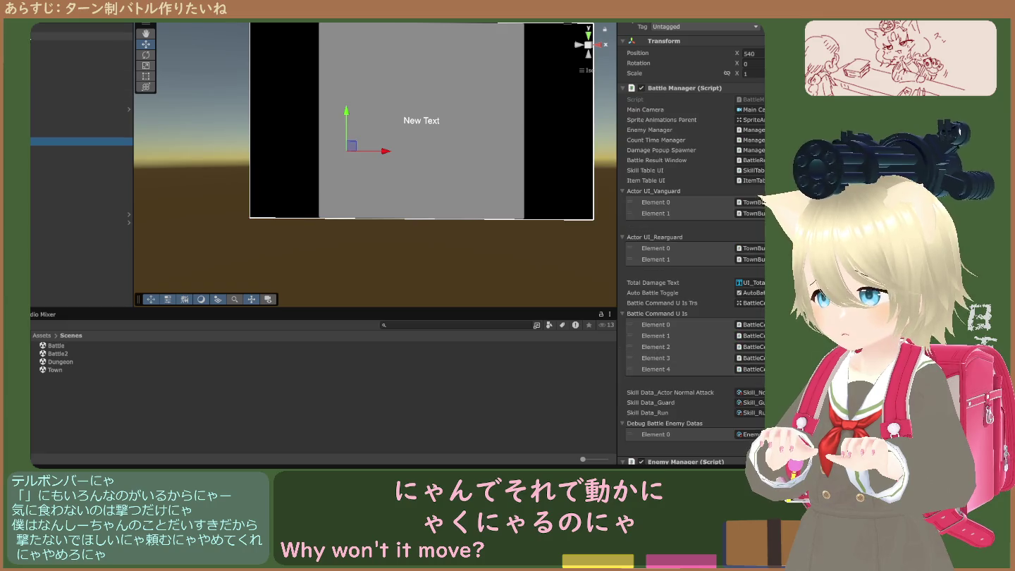
{"action": "left_click", "coordinate": [41, 141]}
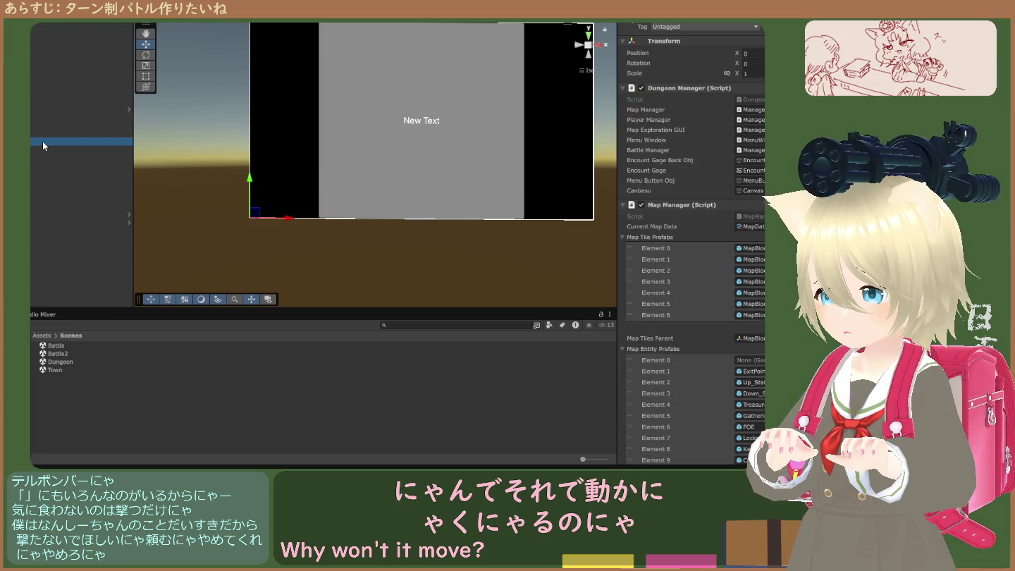
{"action": "left_click", "coordinate": [45, 133]}
{"action": "left_click", "coordinate": [48, 124]}
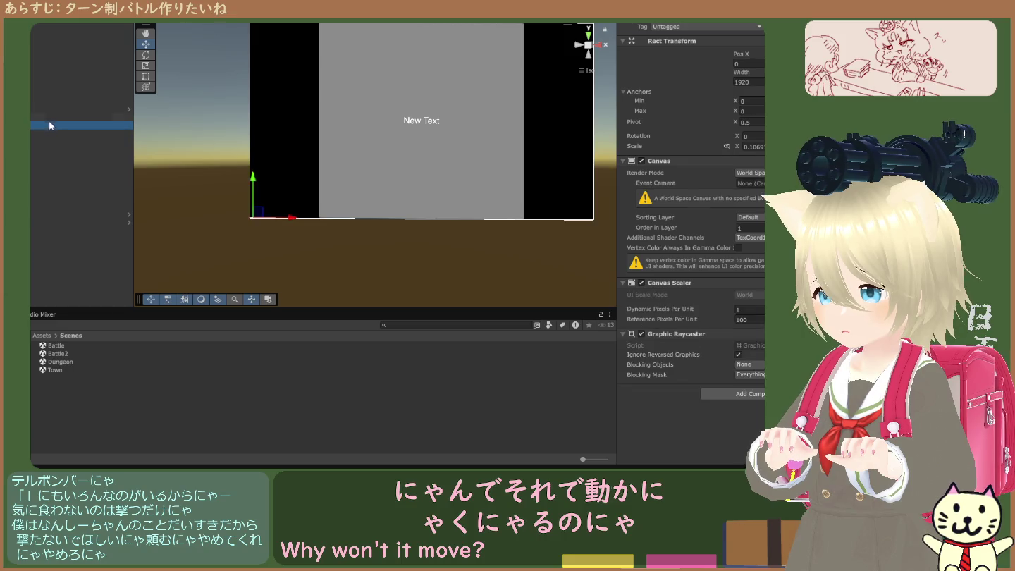
{"action": "left_click", "coordinate": [49, 116]}
{"action": "left_click", "coordinate": [49, 141]}
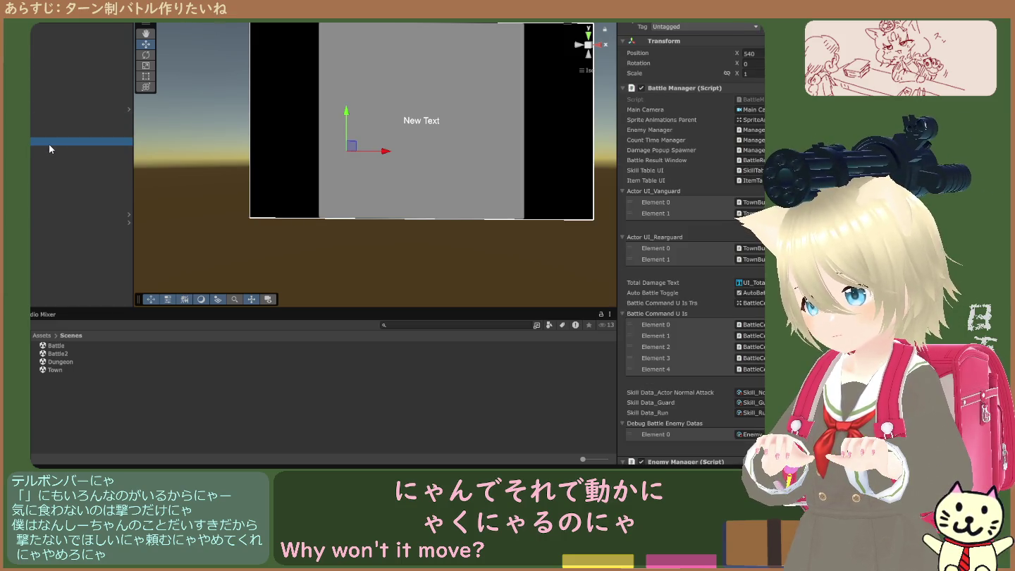
{"action": "left_click", "coordinate": [51, 150]}
{"action": "left_click", "coordinate": [47, 218], "text": "shift"}
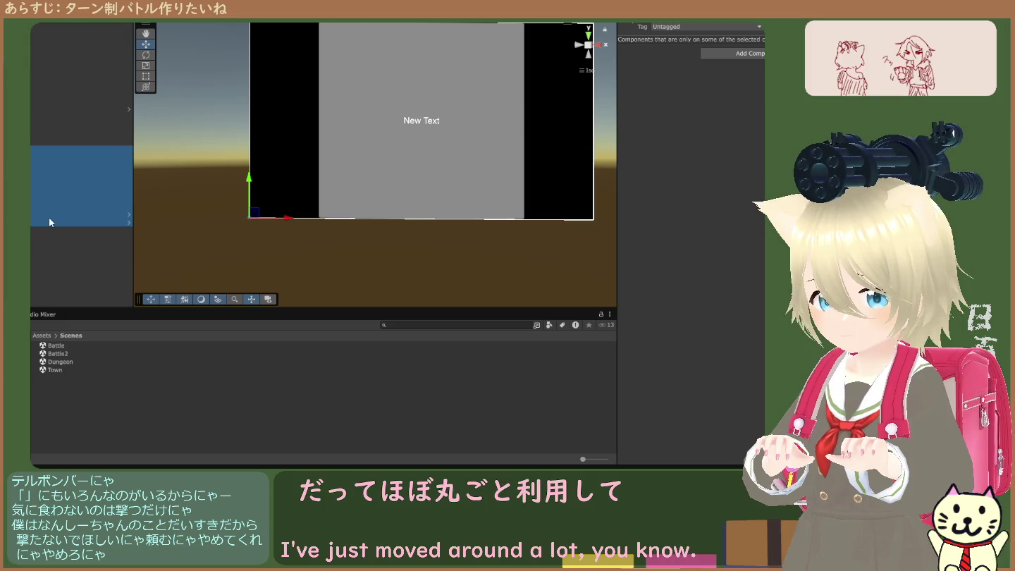
Step: Run the game again, open the in-game status and item menu, then stop it
{"action": "key", "text": "alt+Tab"}
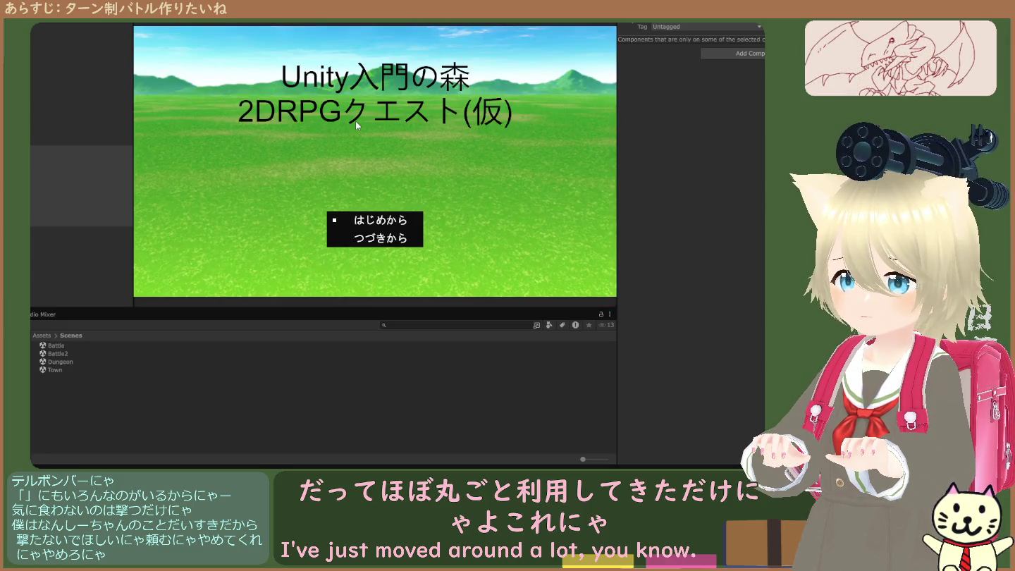
{"action": "key", "text": "Escape"}
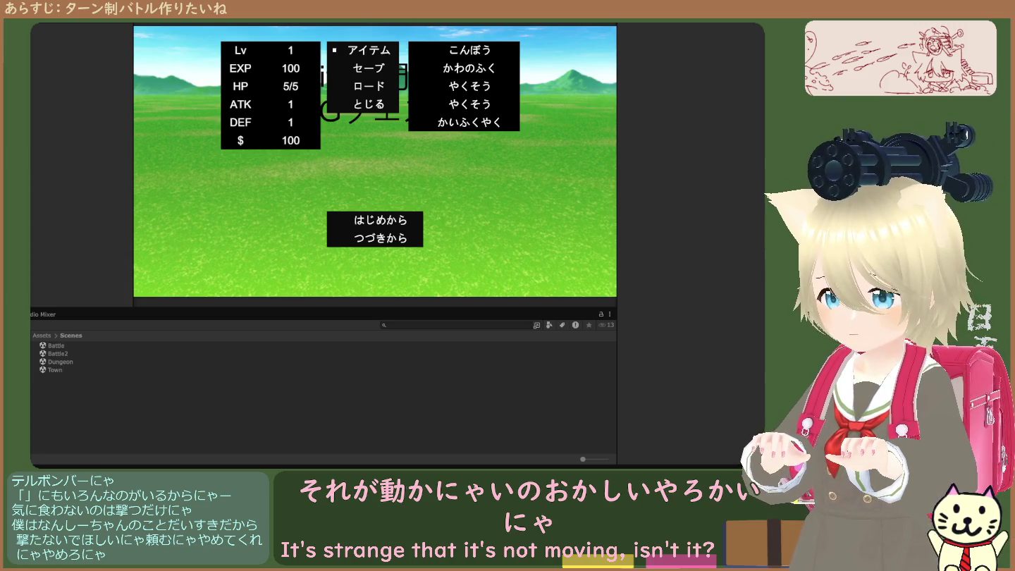
{"action": "key", "text": "ctrl+p"}
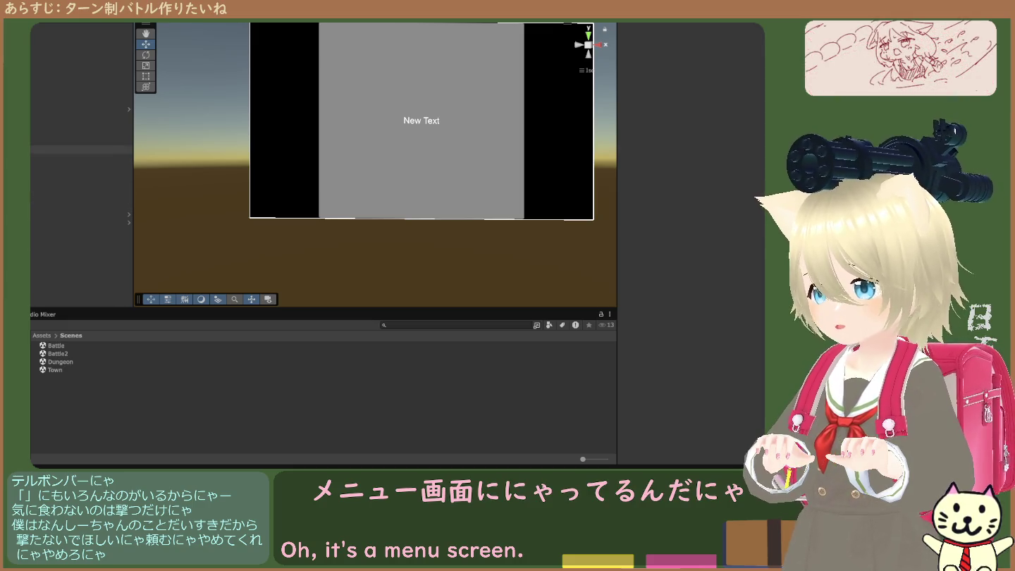
Step: Inspect the menu canvas, item shop menu, EventSystem and RPG Scene Manager, and check the title canvas is enabled
{"action": "left_click", "coordinate": [81, 150]}
{"action": "left_click", "coordinate": [81, 158]}
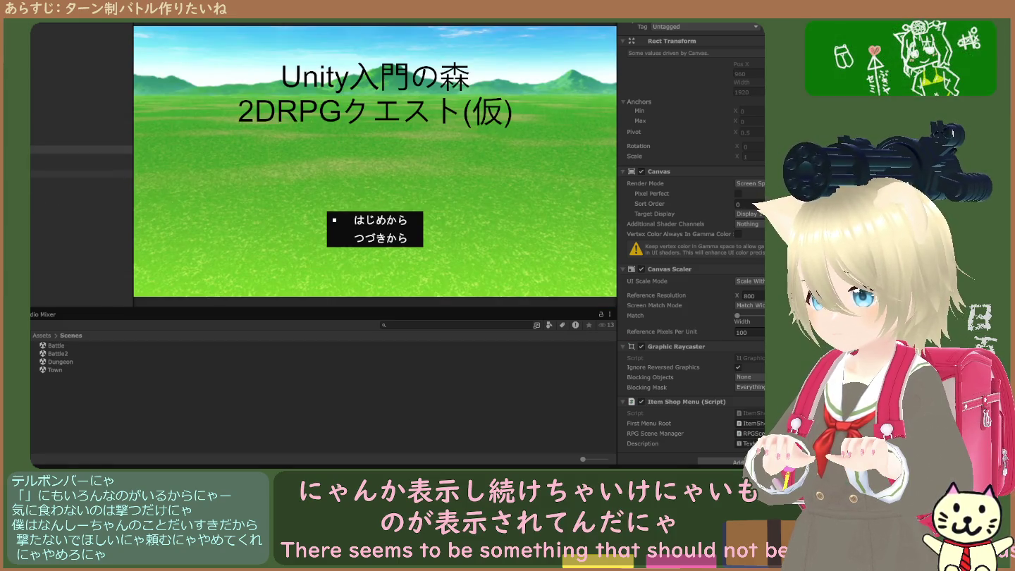
{"action": "left_click", "coordinate": [80, 173]}
{"action": "left_click", "coordinate": [81, 189]}
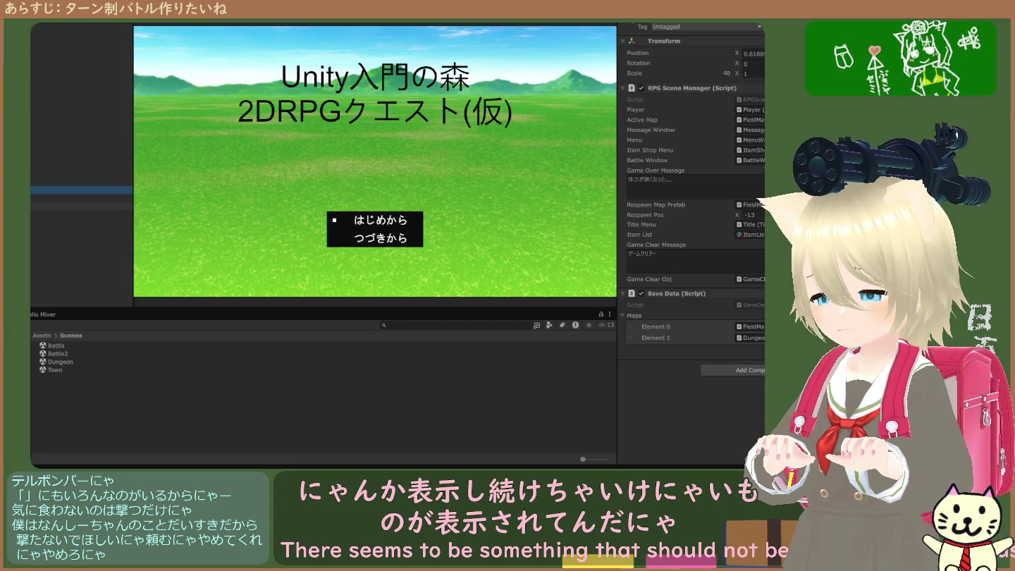
{"action": "left_click", "coordinate": [205, 196]}
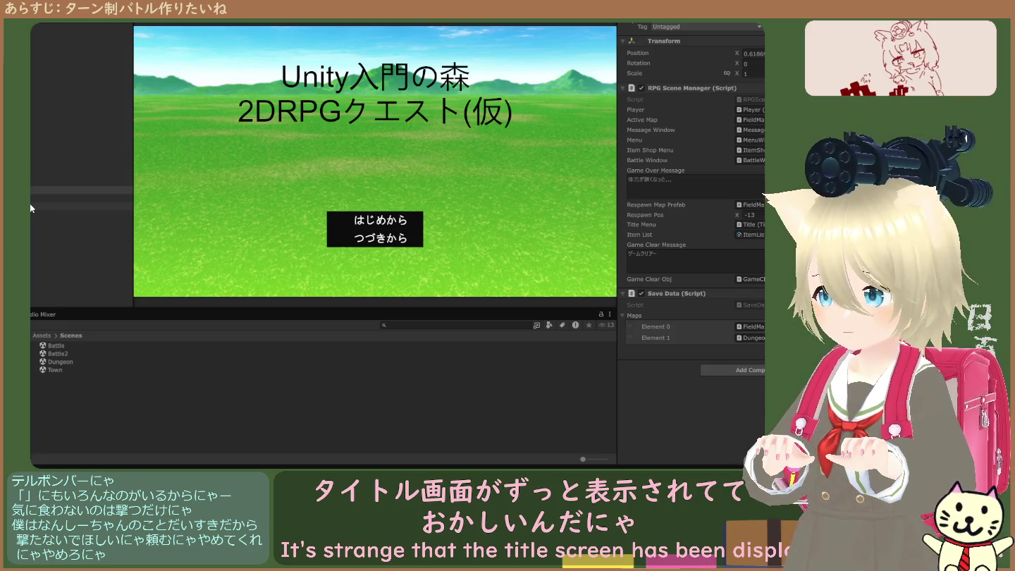
{"action": "left_click", "coordinate": [30, 206]}
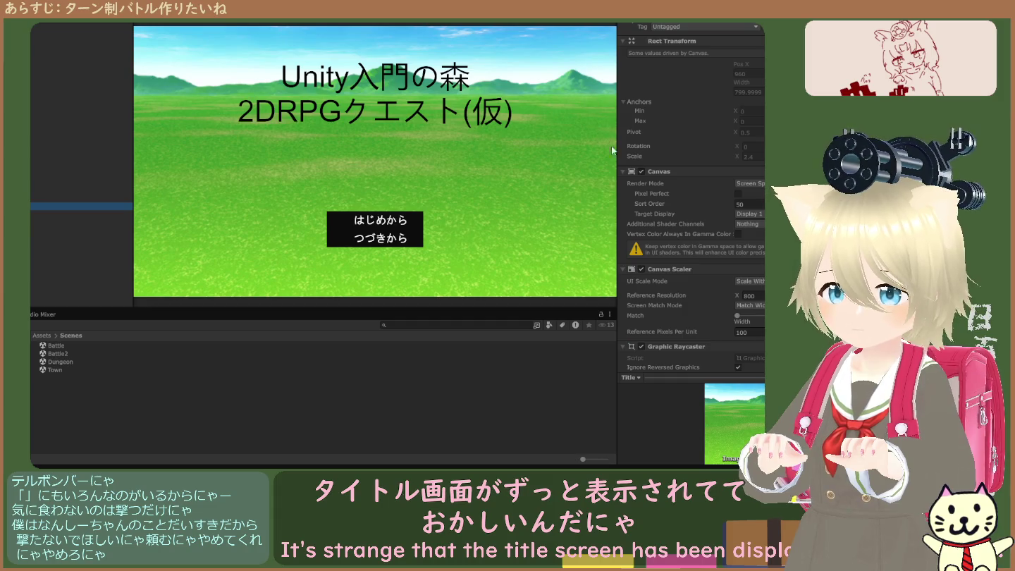
{"action": "left_click", "coordinate": [641, 171]}
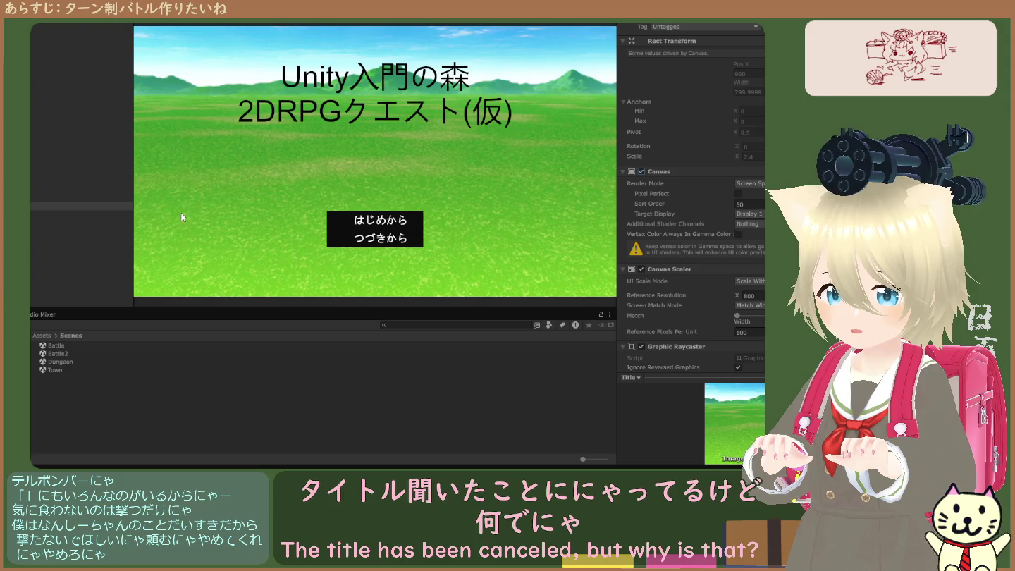
Step: Switch the main camera off and back on to test the title, then stop the game
{"action": "left_click", "coordinate": [45, 28]}
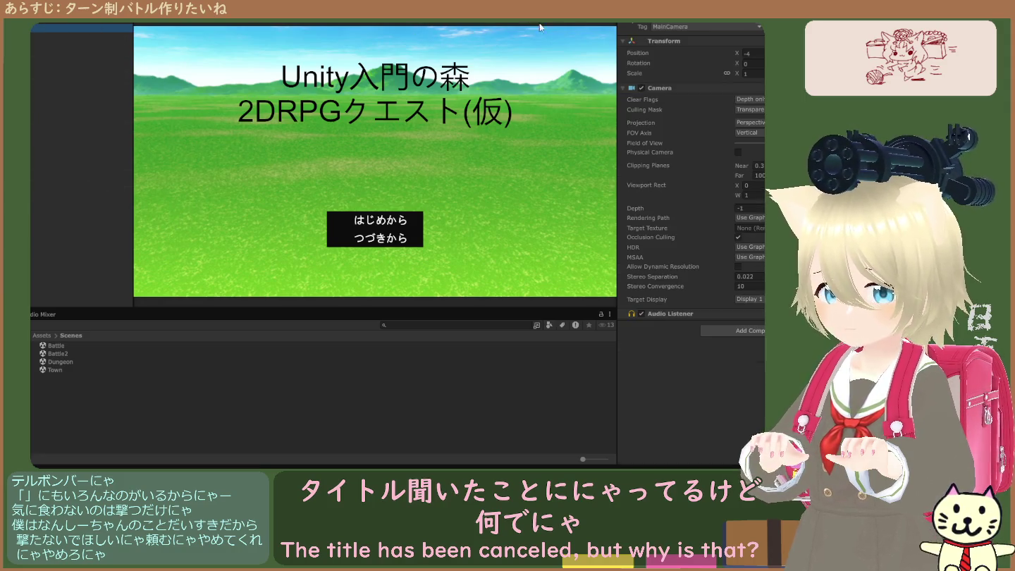
{"action": "left_click", "coordinate": [646, 23]}
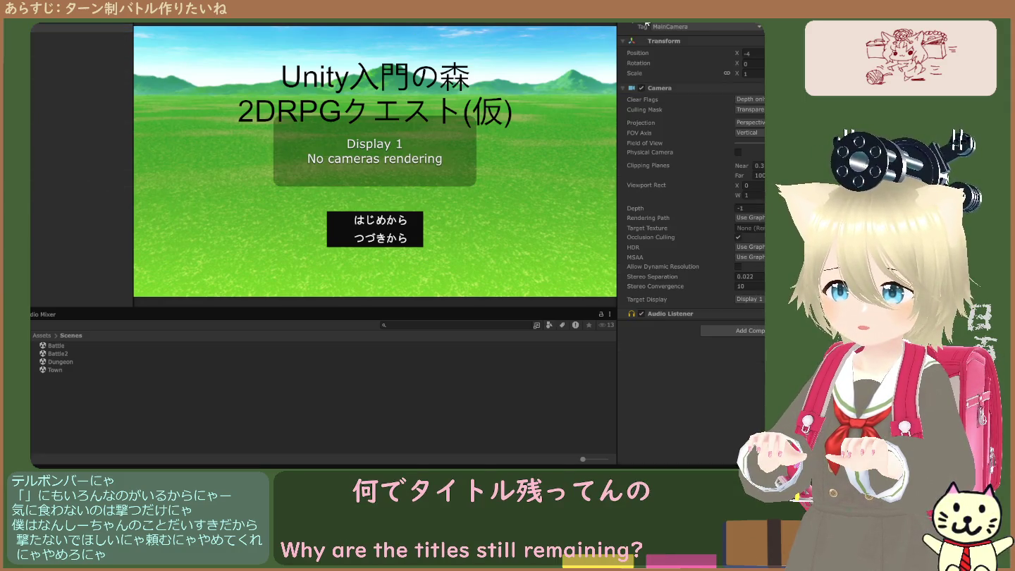
{"action": "left_click", "coordinate": [646, 23]}
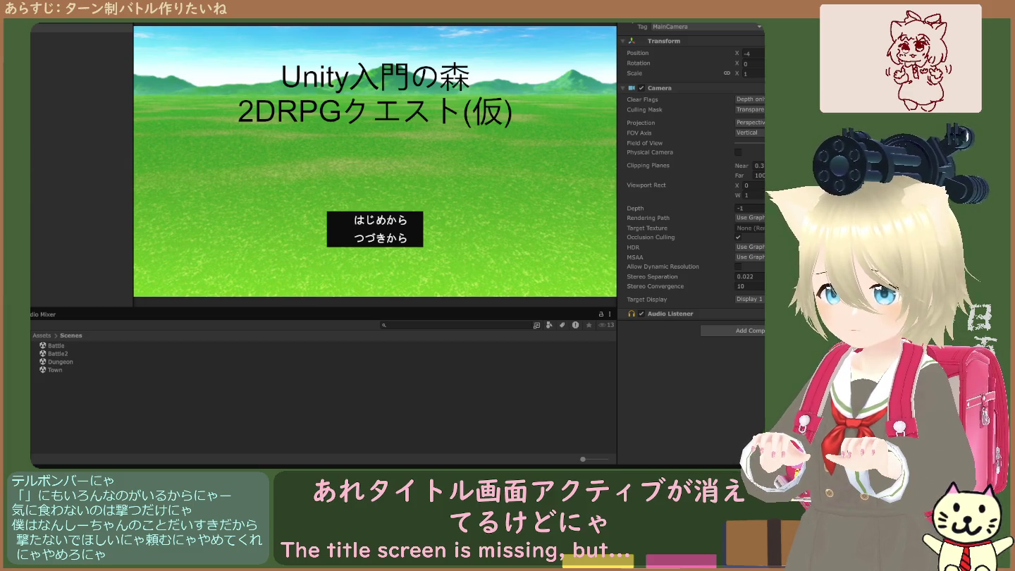
{"action": "key", "text": "ctrl+p"}
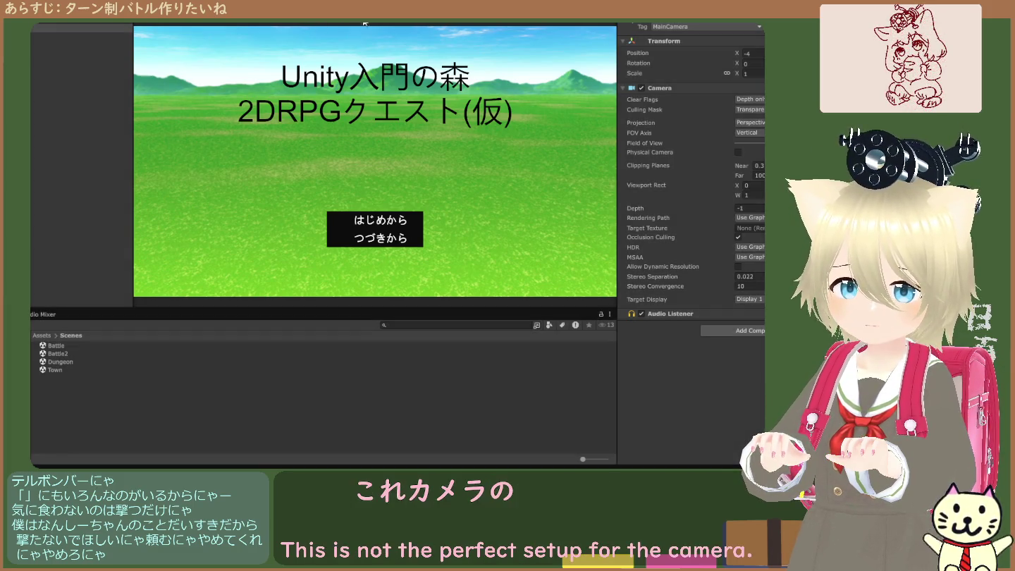
Step: Compare the Main Camera with the Title canvas, then run the game to its title screen
{"action": "left_click", "coordinate": [78, 27]}
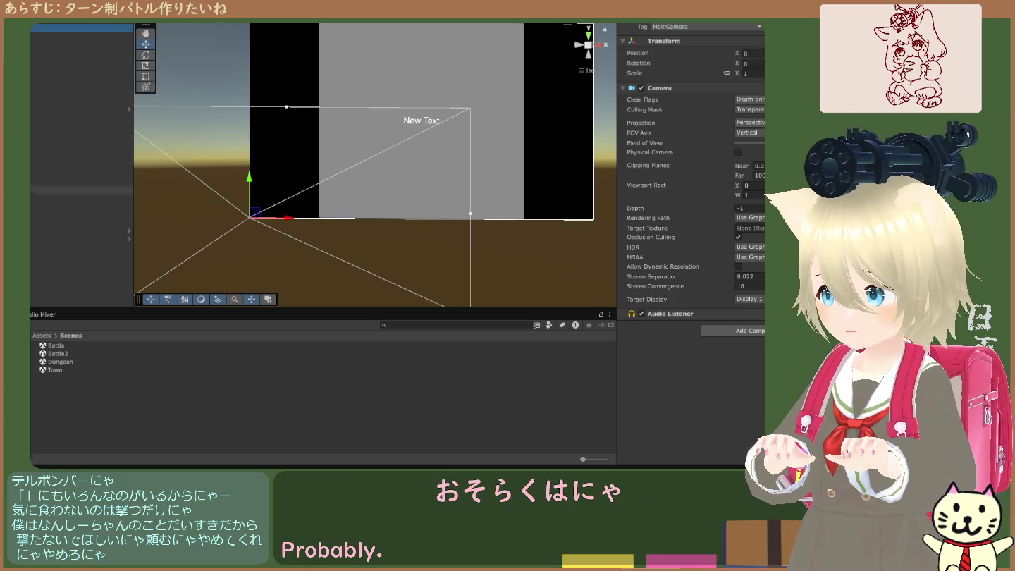
{"action": "left_click", "coordinate": [78, 206]}
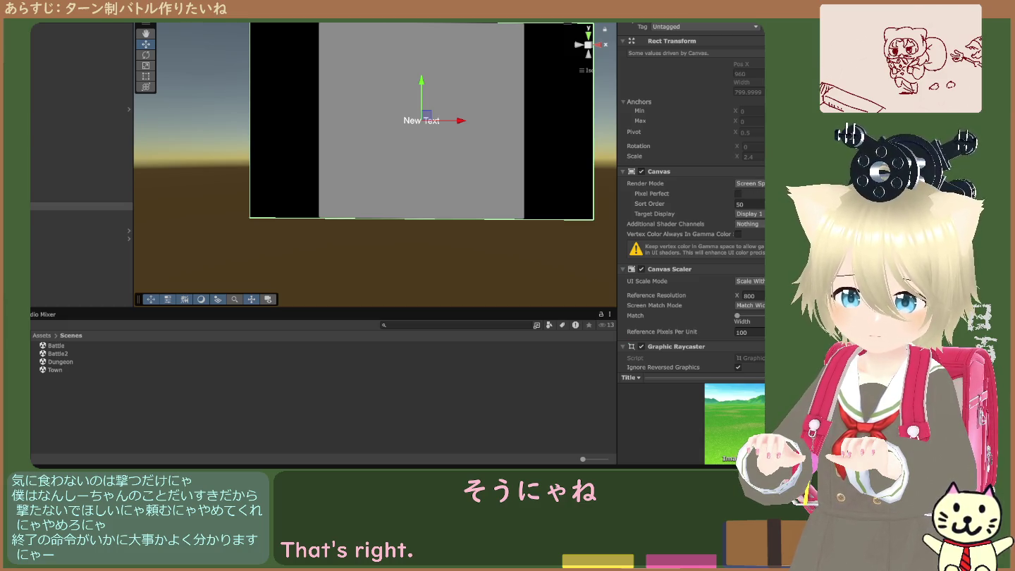
{"action": "left_click", "coordinate": [78, 28]}
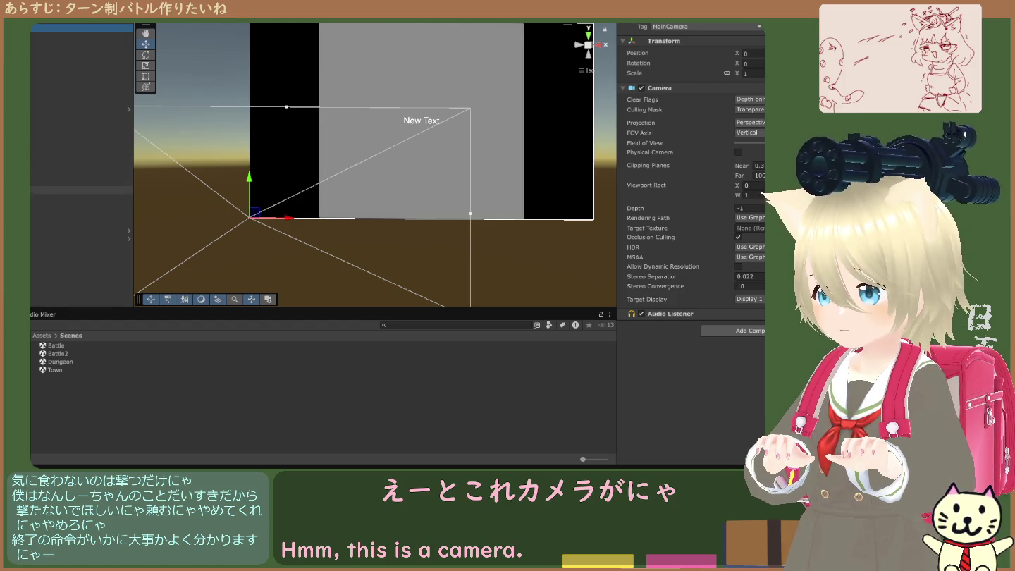
{"action": "left_click", "coordinate": [81, 206]}
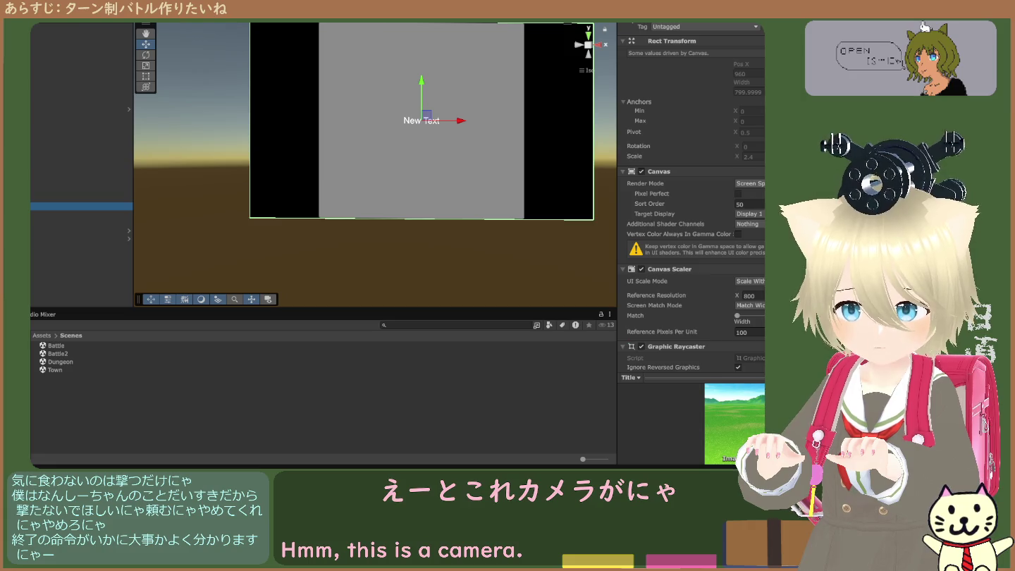
{"action": "left_click", "coordinate": [751, 215]}
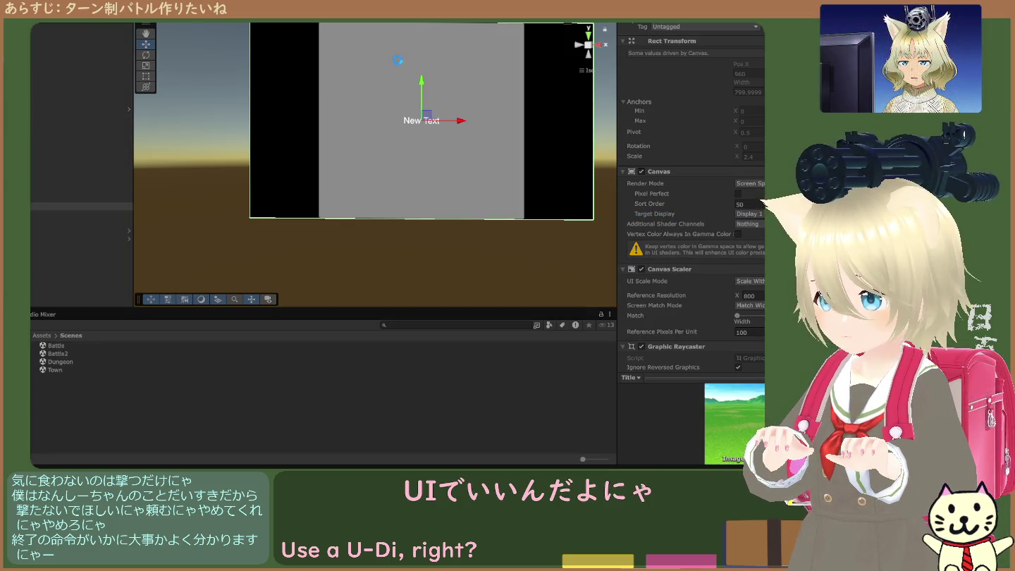
{"action": "key", "text": "ctrl+p"}
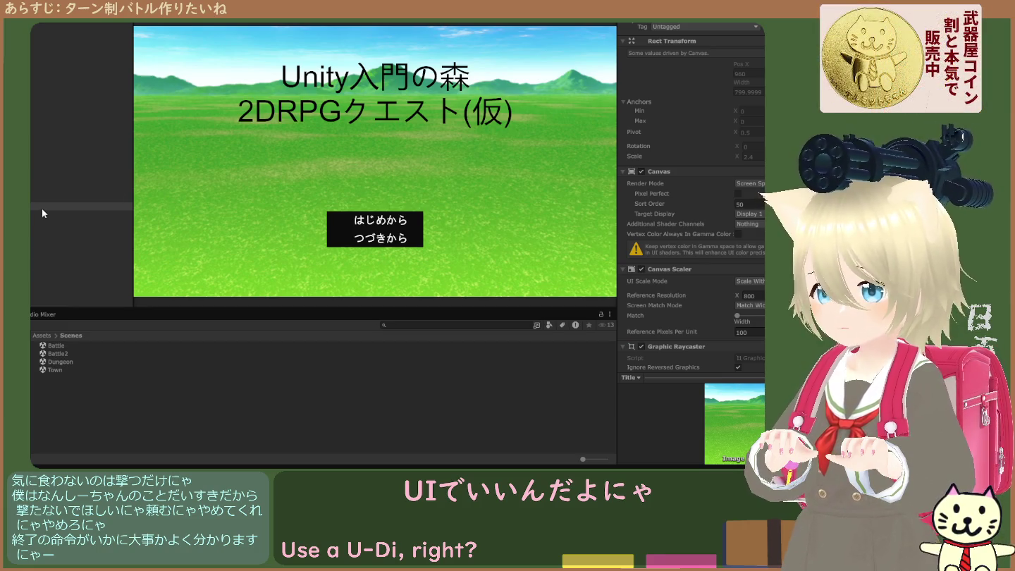
{"action": "key", "text": "ctrl+p"}
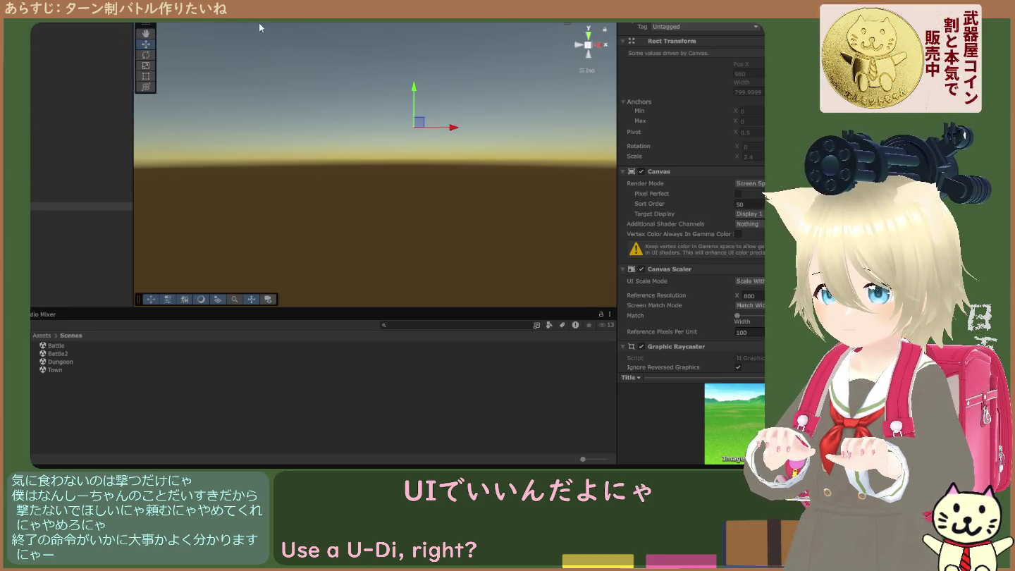
{"action": "left_click", "coordinate": [259, 22]}
{"action": "left_click", "coordinate": [225, 23]}
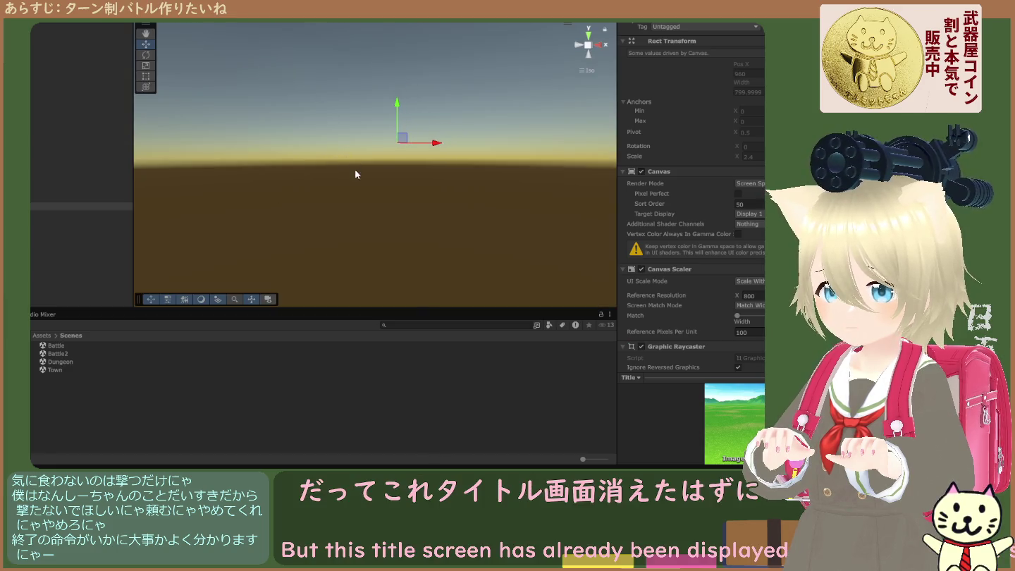
{"action": "left_click", "coordinate": [258, 22]}
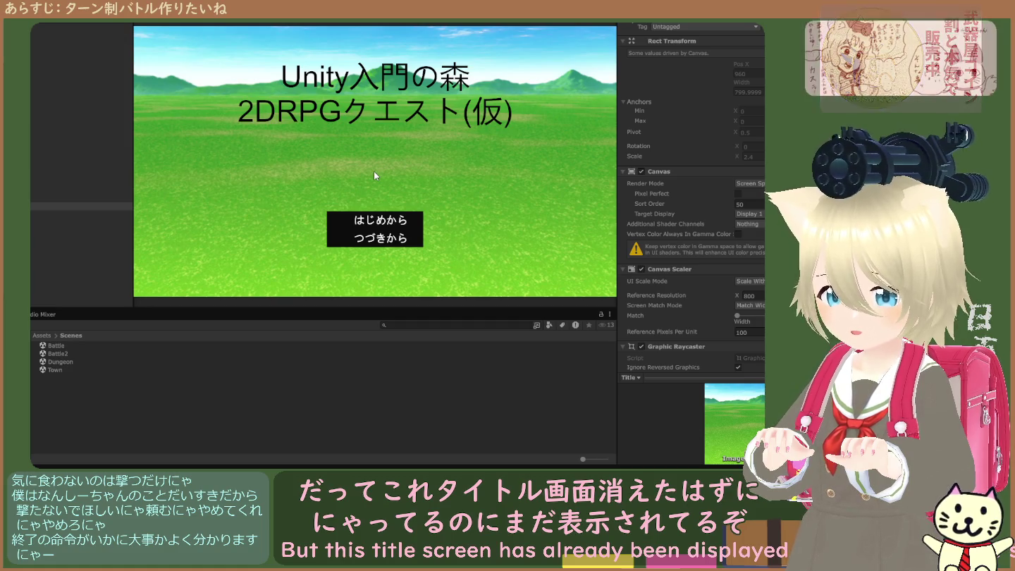
{"action": "left_click", "coordinate": [75, 207]}
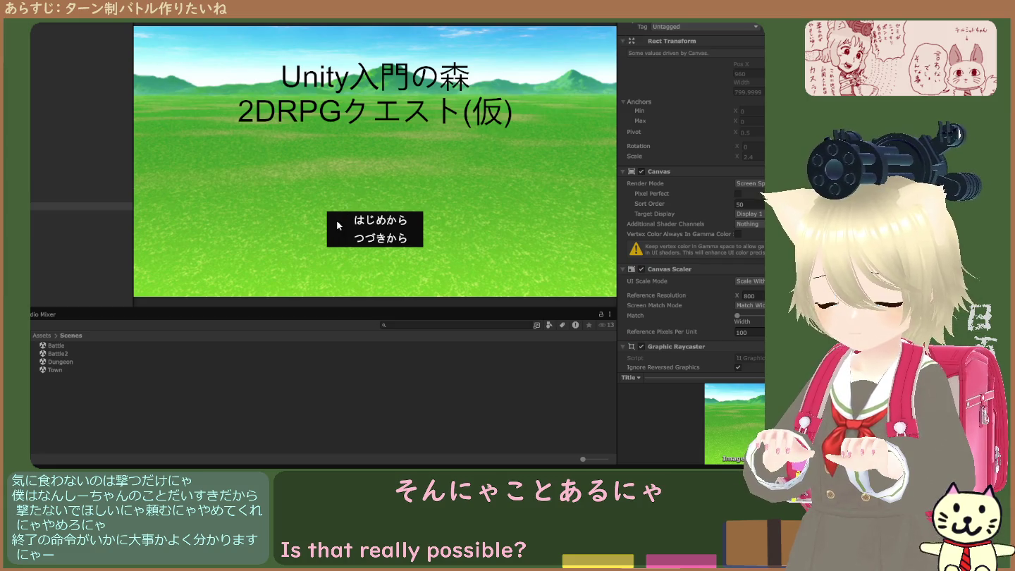
{"action": "left_click", "coordinate": [56, 192]}
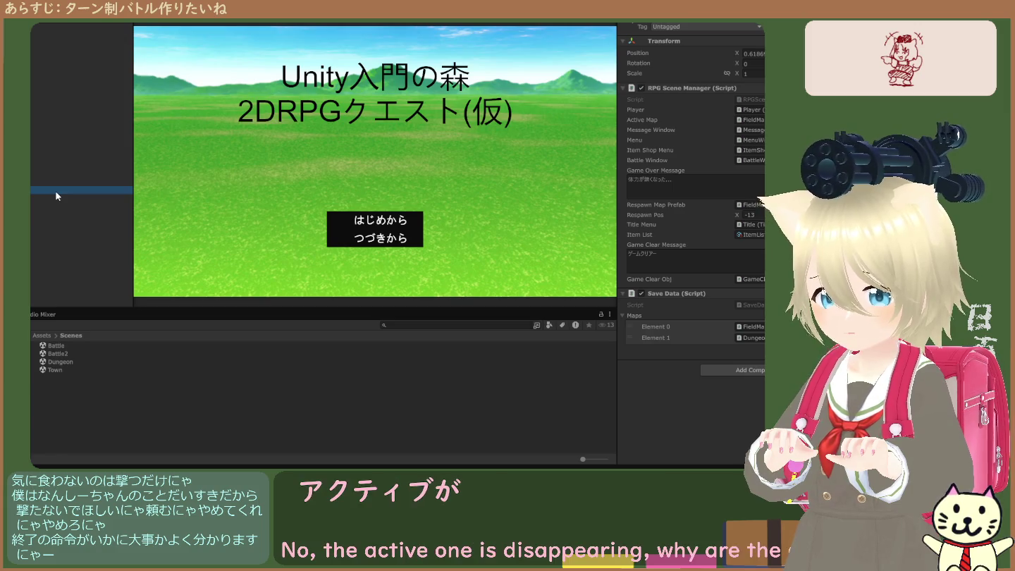
{"action": "left_click", "coordinate": [53, 205]}
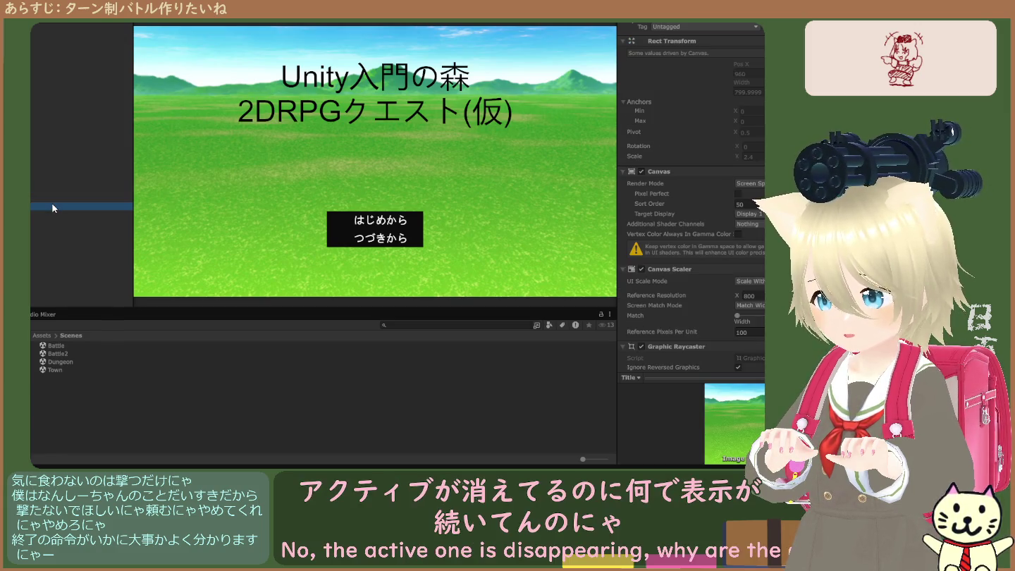
{"action": "left_click", "coordinate": [50, 227]}
{"action": "left_click", "coordinate": [51, 208]}
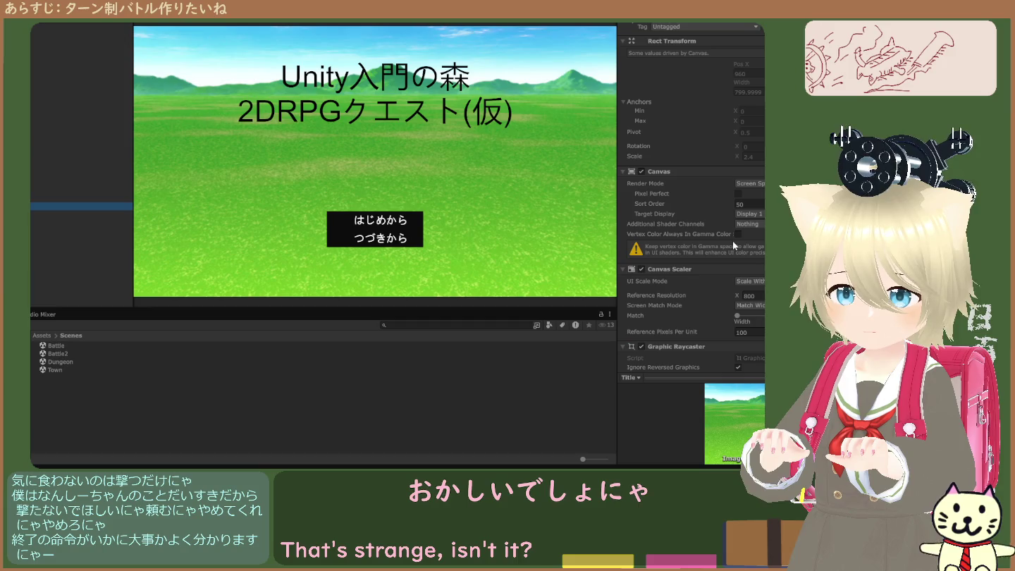
{"action": "left_click", "coordinate": [642, 169]}
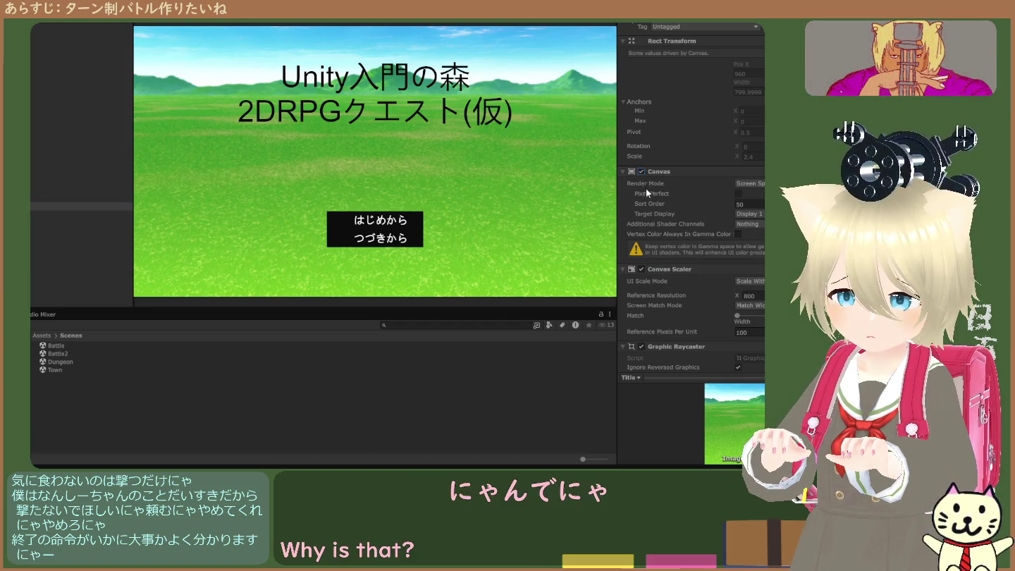
{"action": "key", "text": "ctrl+shift+c"}
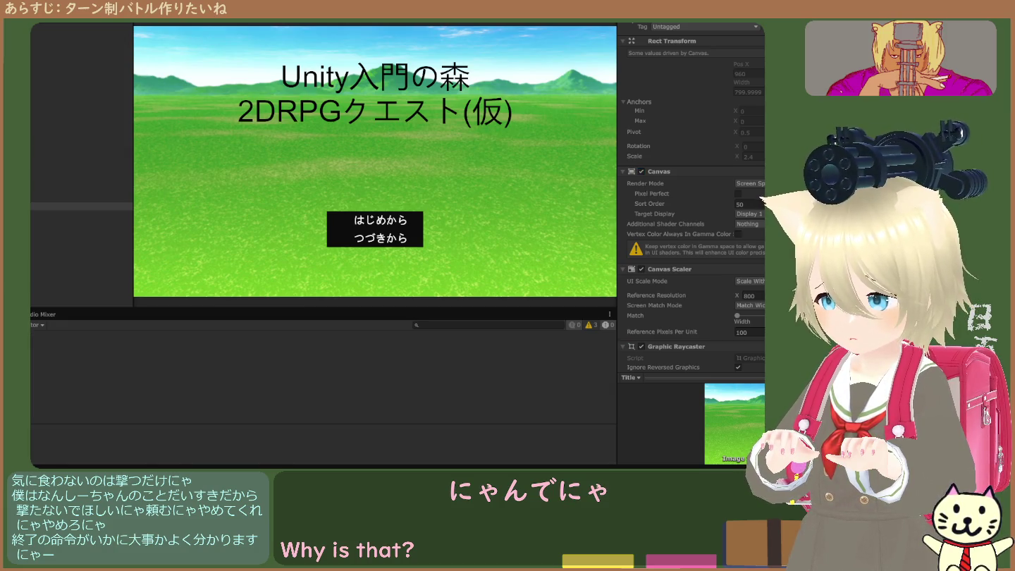
Step: Check the console's 3 warnings via the warning filter, then stop and restart the game several times
{"action": "left_click", "coordinate": [589, 327]}
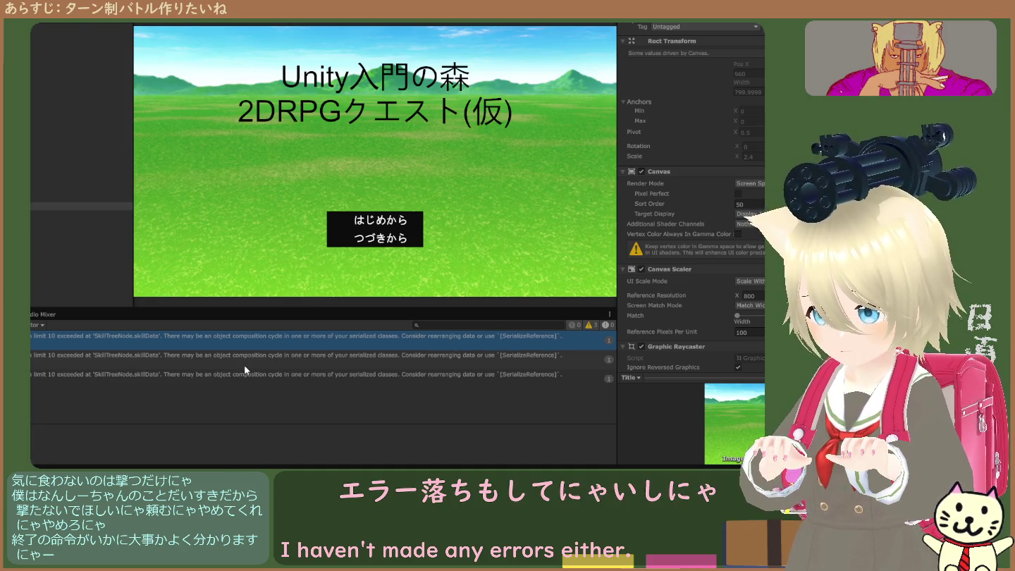
{"action": "left_click", "coordinate": [590, 324]}
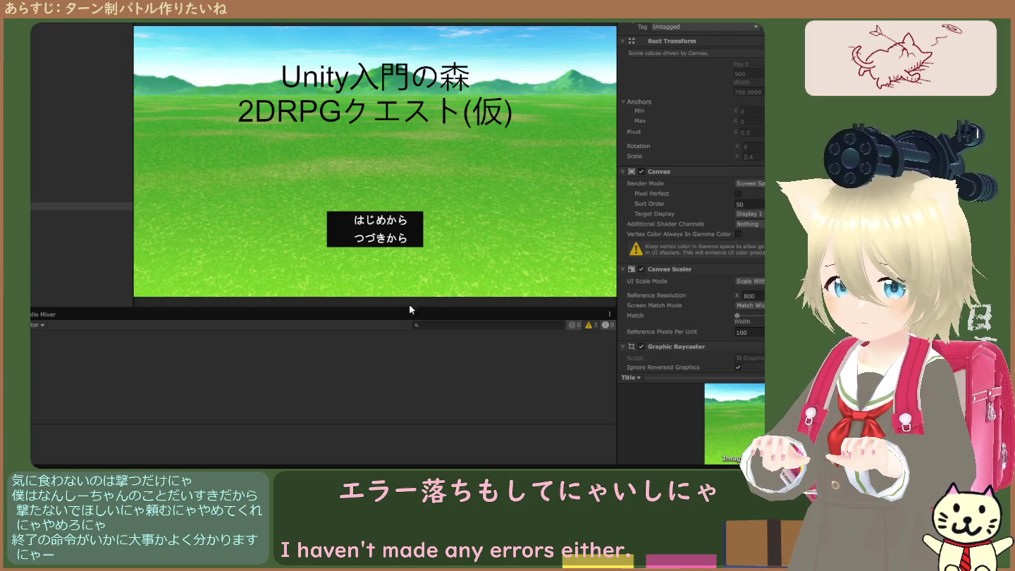
{"action": "key", "text": "ctrl+p"}
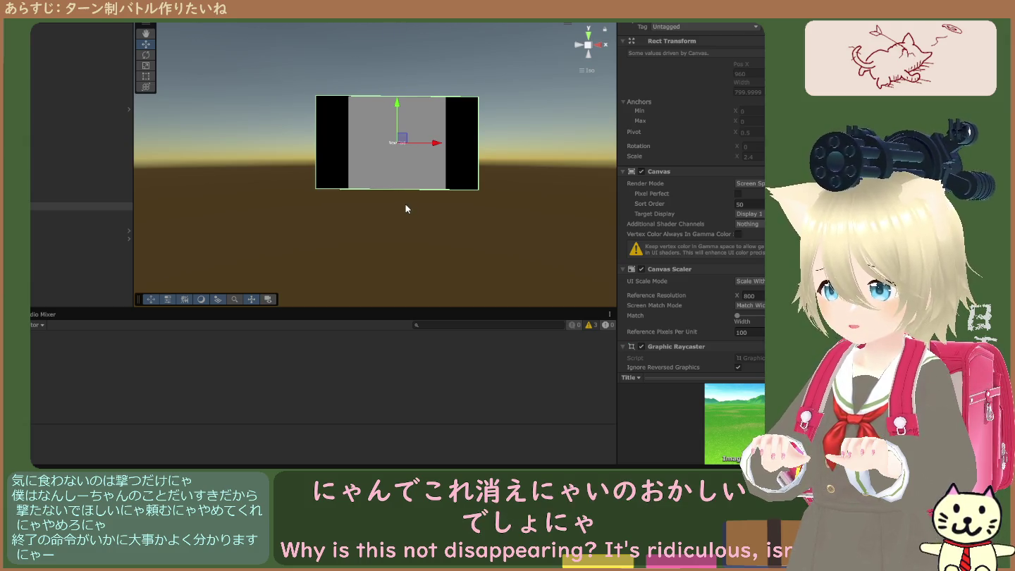
{"action": "key", "text": "ctrl+p"}
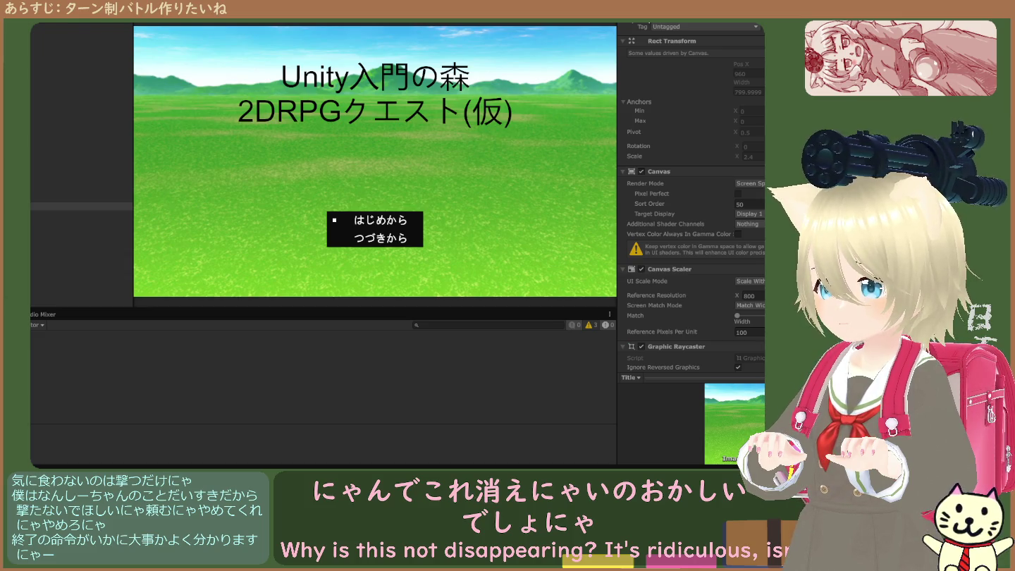
{"action": "key", "text": "ctrl+p"}
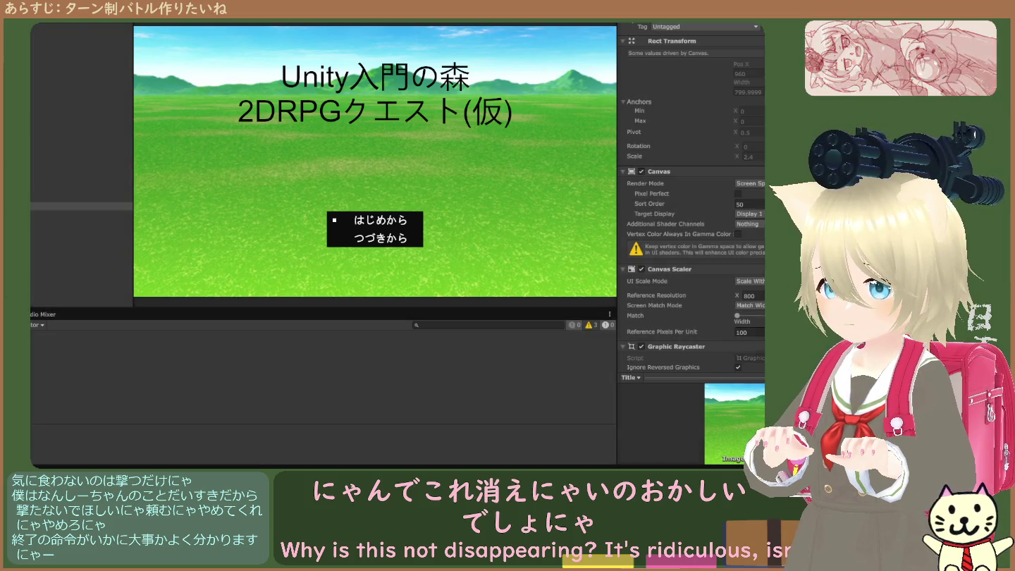
{"action": "key", "text": "ctrl+p"}
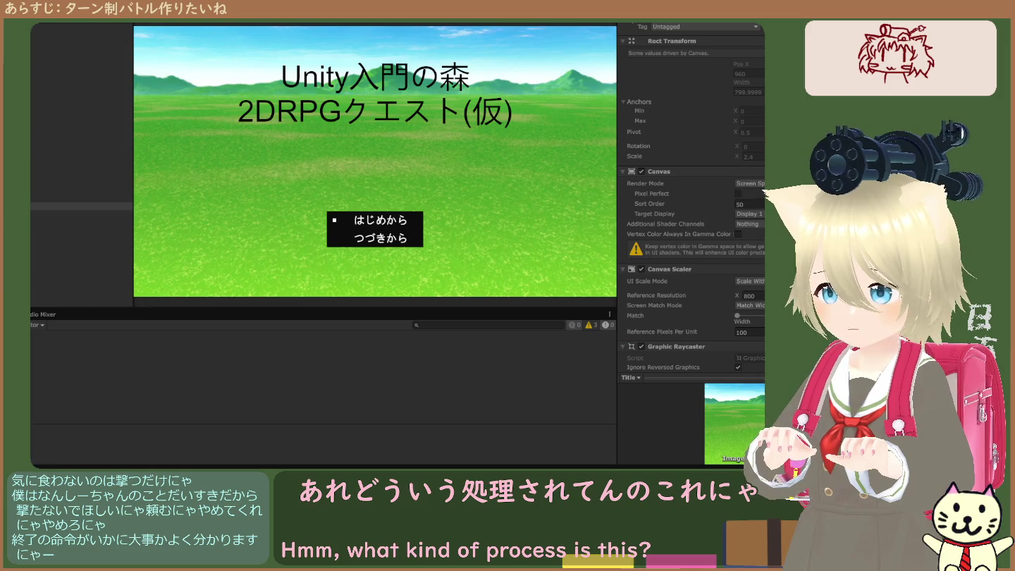
{"action": "key", "text": "ctrl+p"}
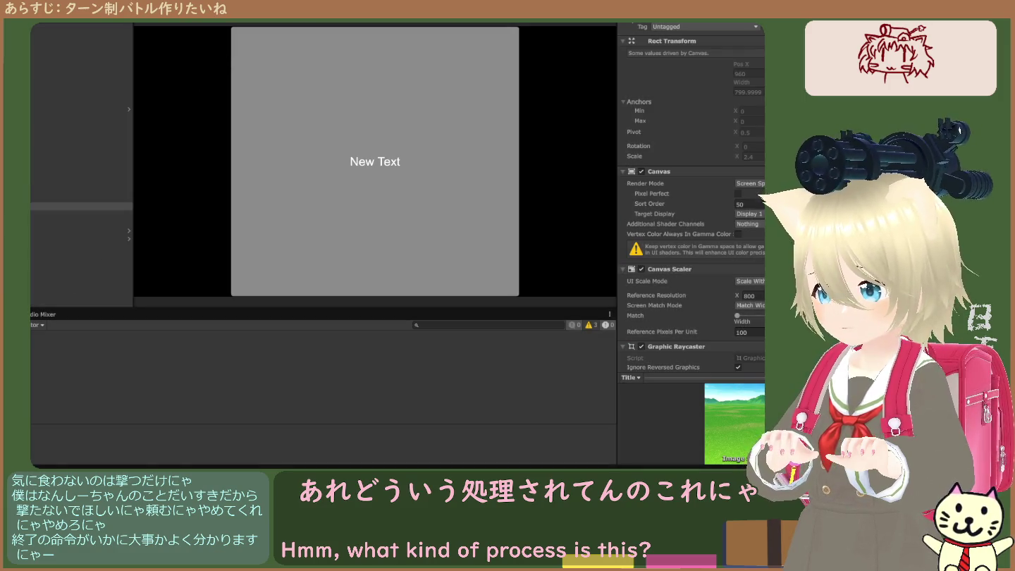
Step: Browse the Project window to Assets/Scripts/Battle2/Scenes and select the RPGScene scene
{"action": "left_click", "coordinate": [44, 336]}
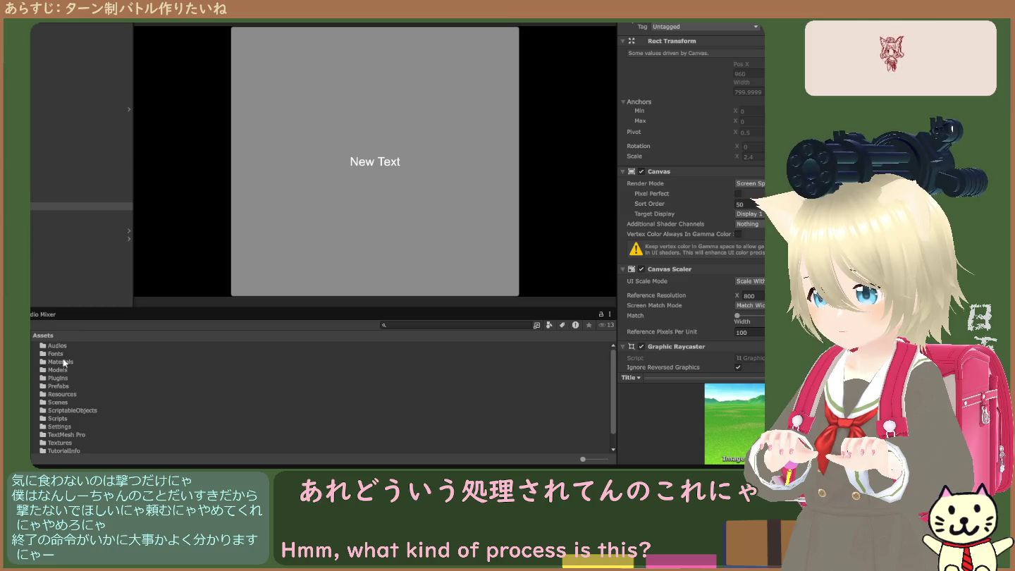
{"action": "double_click", "coordinate": [65, 402]}
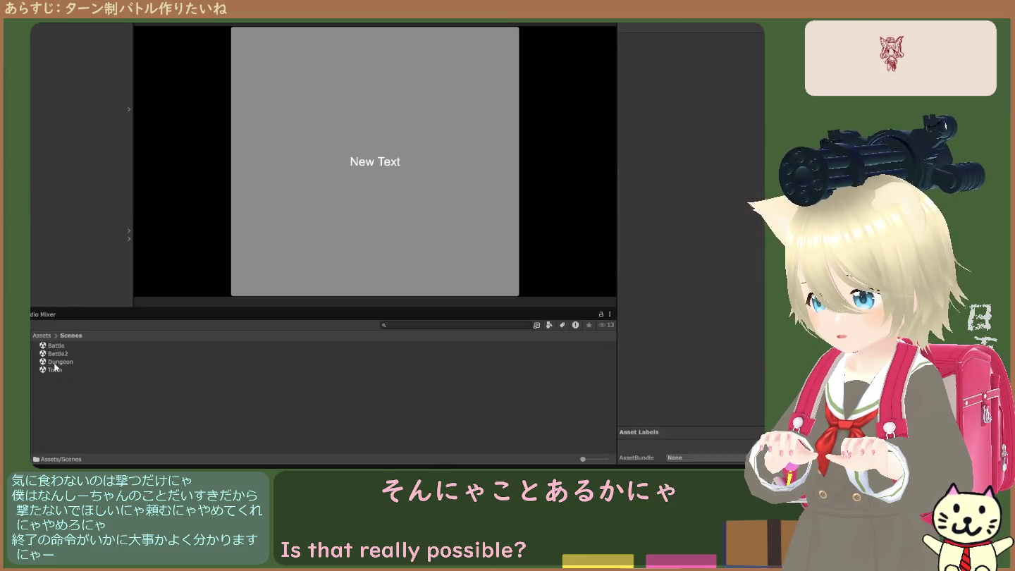
{"action": "left_click", "coordinate": [42, 337]}
{"action": "double_click", "coordinate": [61, 419]}
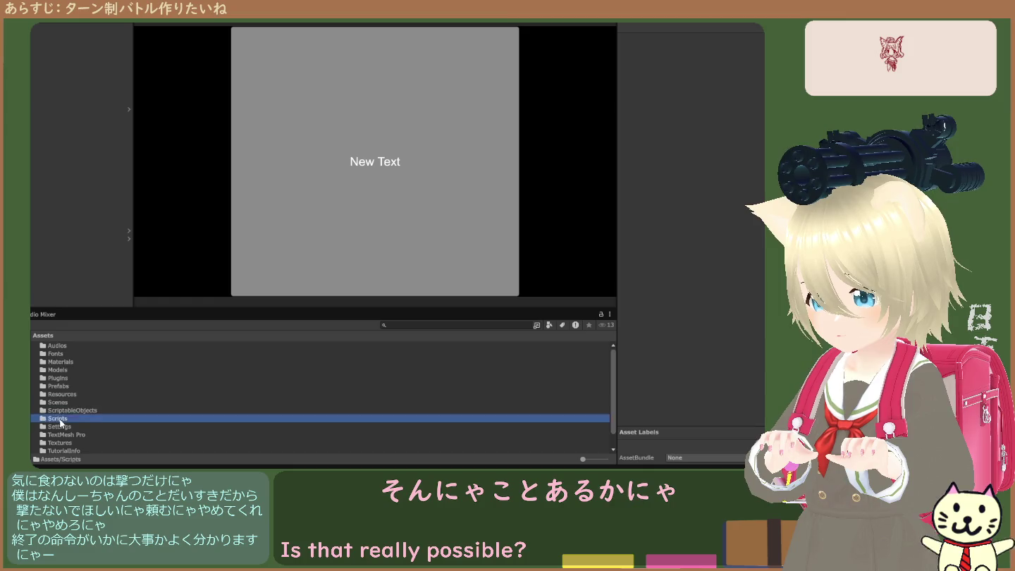
{"action": "double_click", "coordinate": [61, 354]}
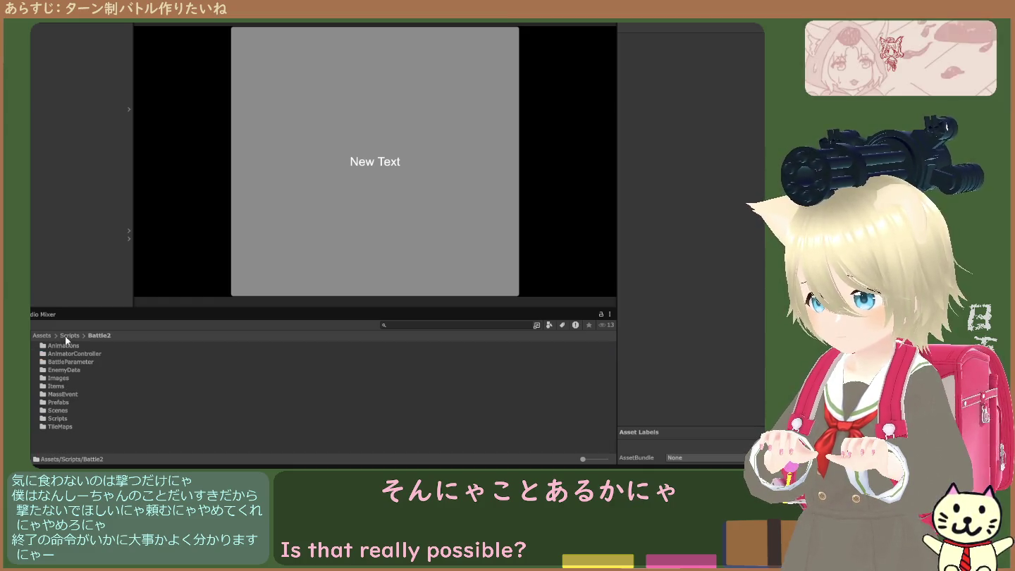
{"action": "left_click", "coordinate": [68, 337]}
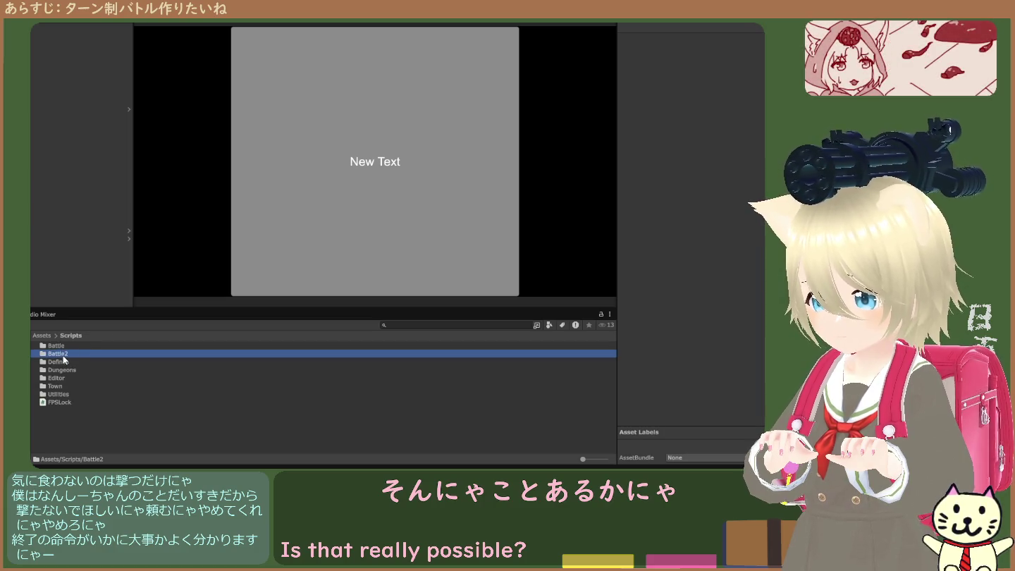
{"action": "double_click", "coordinate": [61, 353]}
{"action": "double_click", "coordinate": [60, 412]}
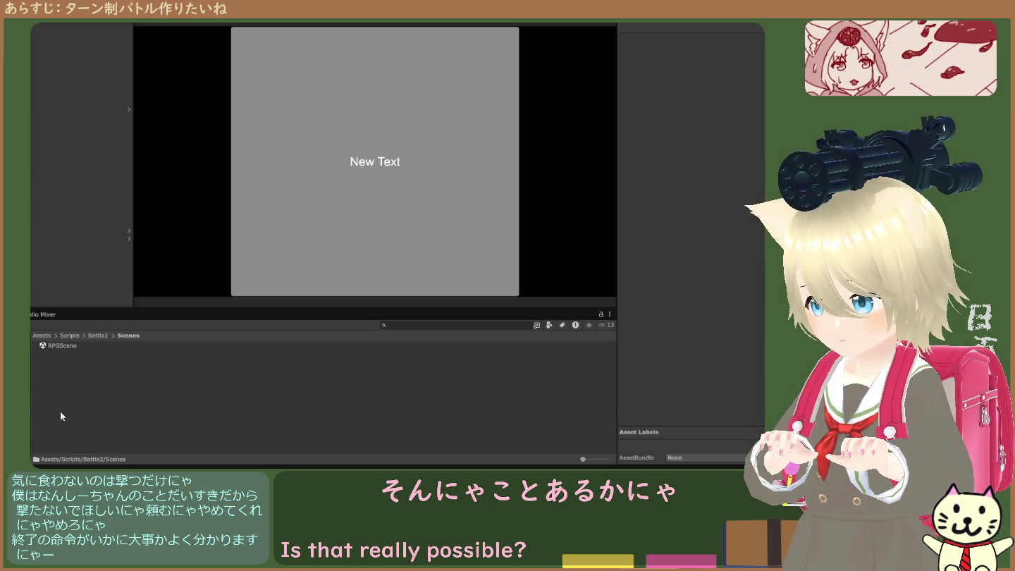
{"action": "left_click", "coordinate": [62, 346]}
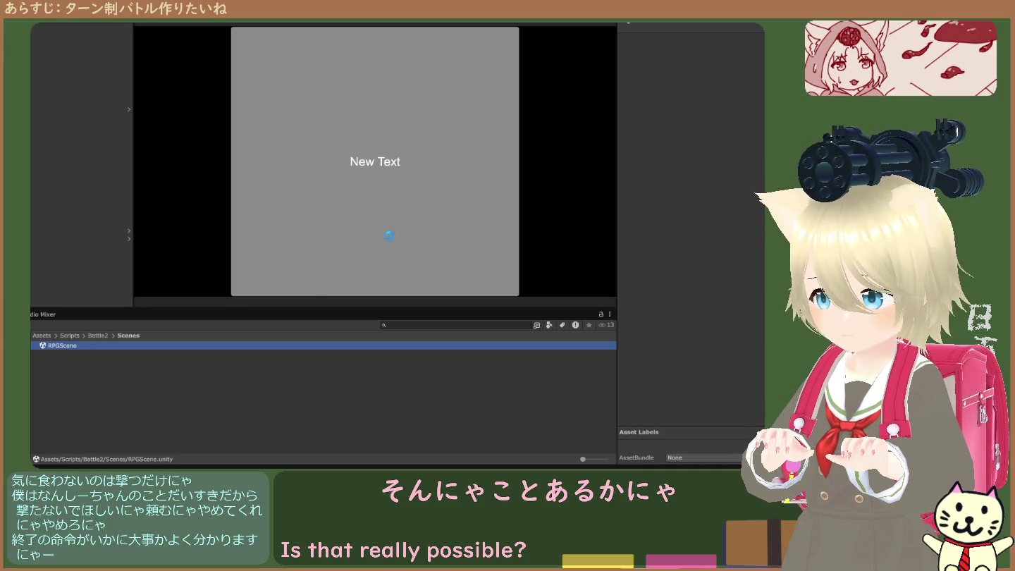
Step: Play the game, confirm the title menu with Enter, and continue into the village map
{"action": "left_click", "coordinate": [414, 29]}
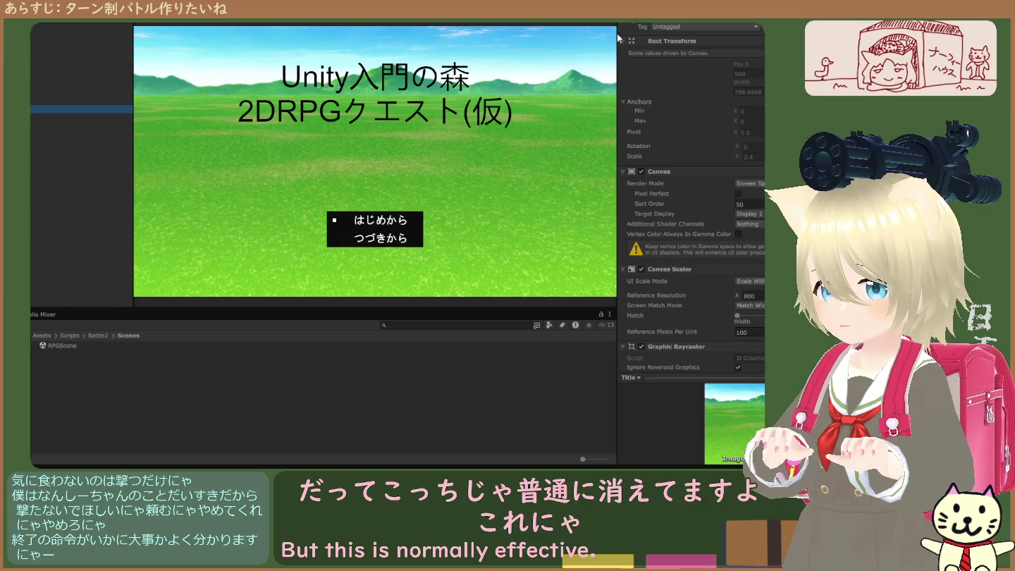
{"action": "key", "text": "Return"}
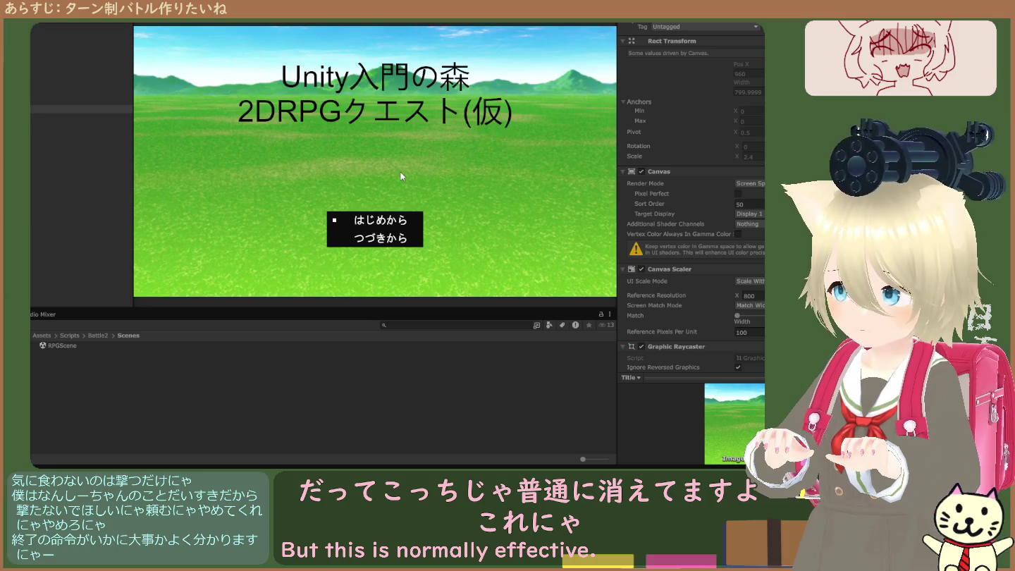
{"action": "key", "text": "Return"}
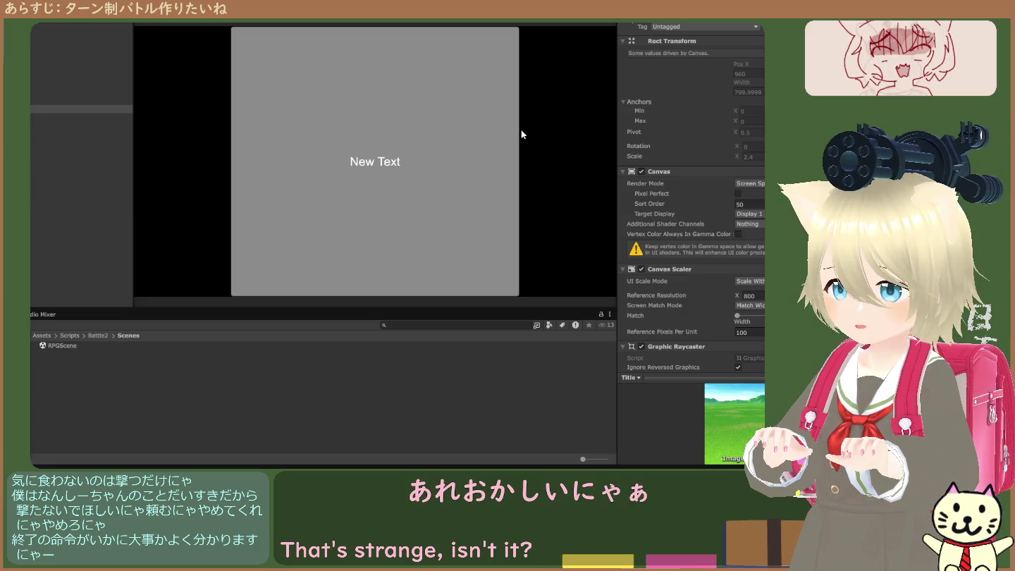
{"action": "key", "text": "Return"}
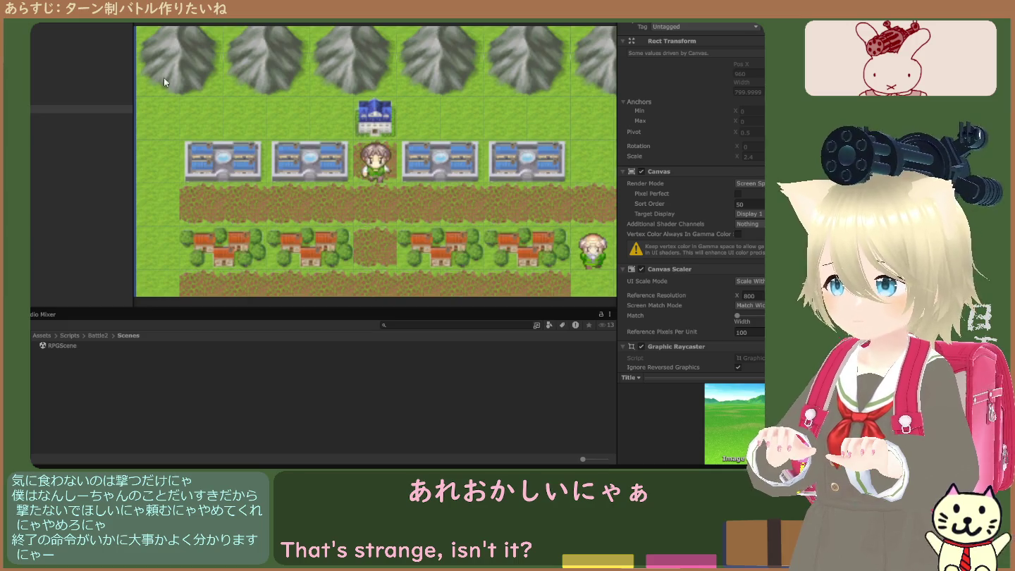
{"action": "left_click", "coordinate": [81, 108]}
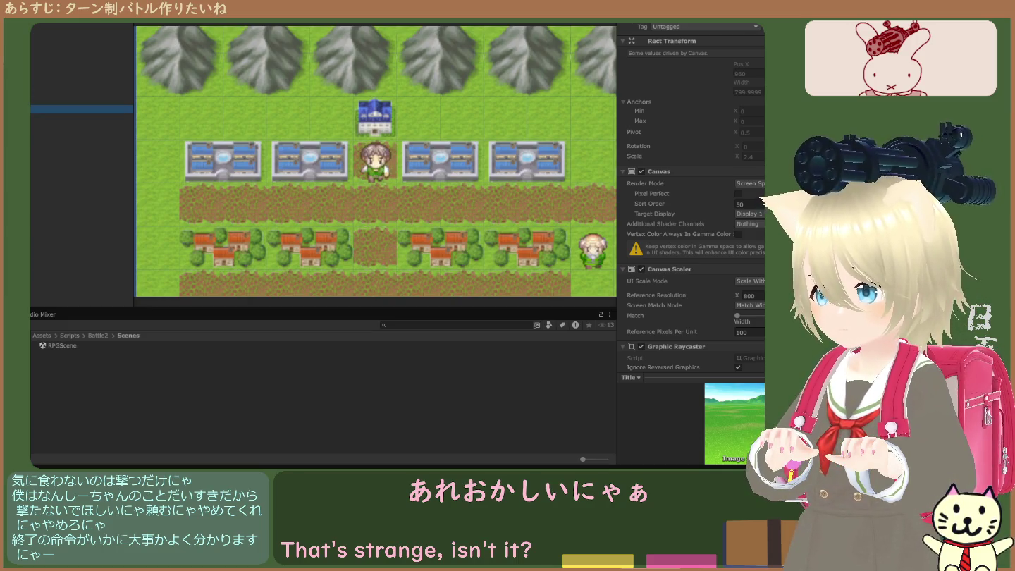
{"action": "key", "text": "Return"}
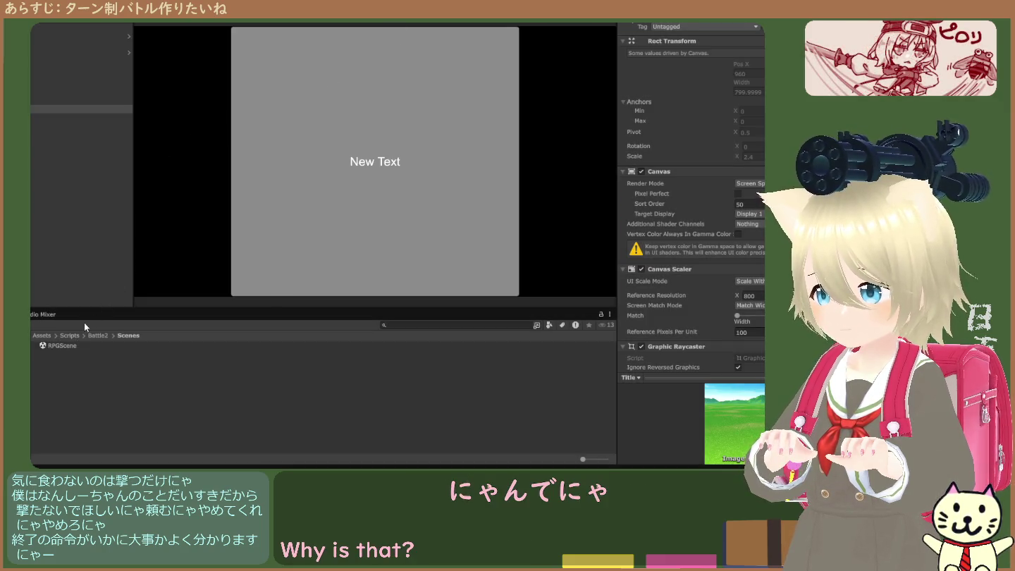
Step: Select the Battle2 scene in Assets/Scenes and run it with Ctrl+P
{"action": "left_click", "coordinate": [43, 335]}
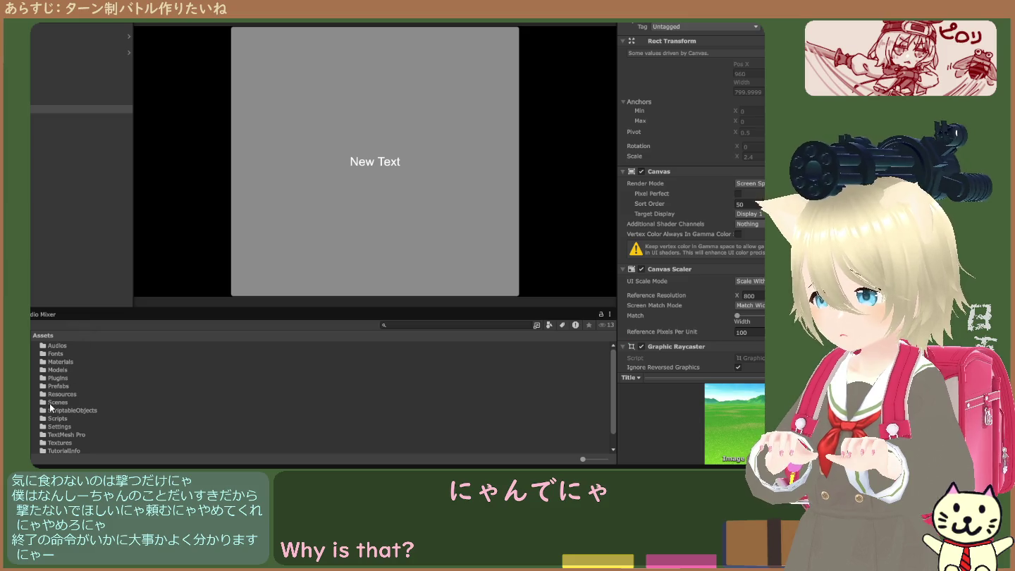
{"action": "double_click", "coordinate": [50, 403]}
{"action": "left_click", "coordinate": [56, 353]}
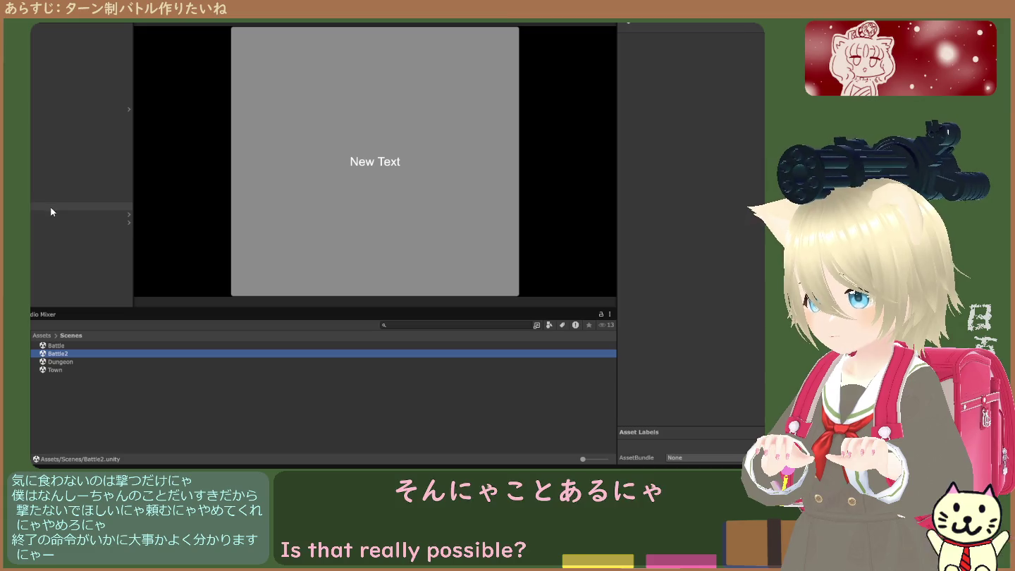
{"action": "key", "text": "ctrl+p"}
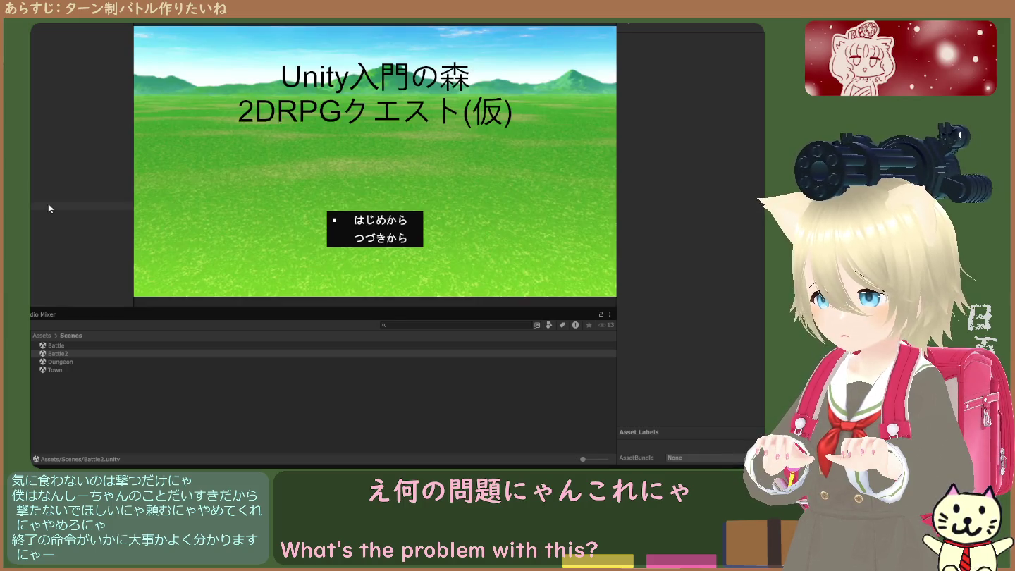
Step: Inspect the Canvas object in the Hierarchy and stop the game
{"action": "left_click", "coordinate": [48, 203]}
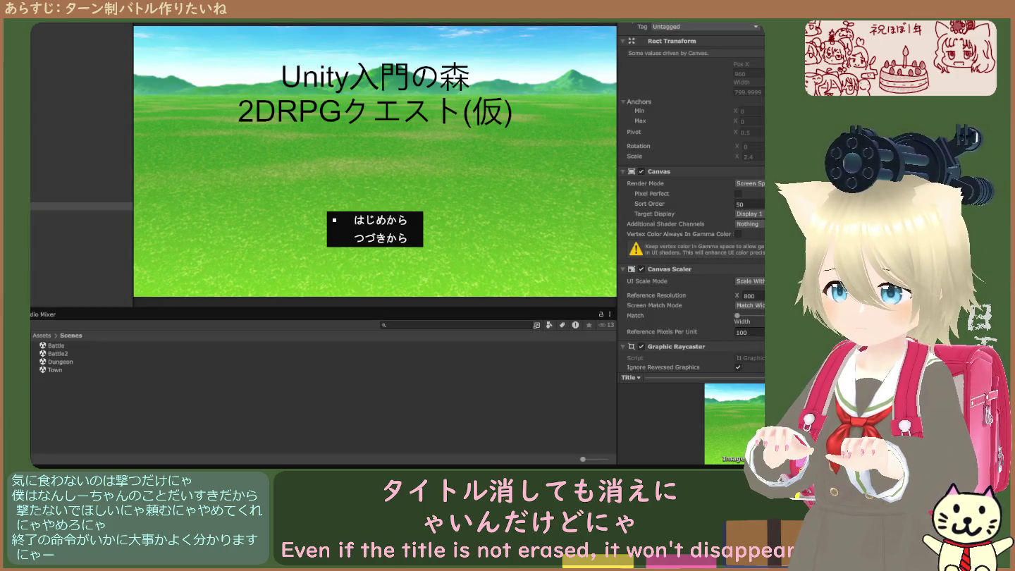
{"action": "key", "text": "Return"}
{"action": "left_click", "coordinate": [78, 206]}
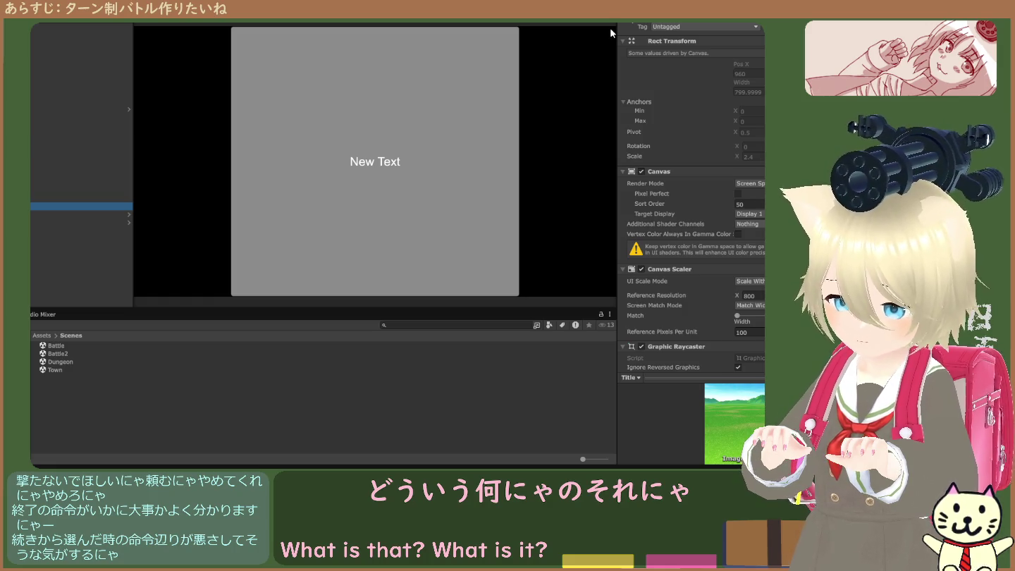
Step: Rerun the game, choose つづきから, open the status menu with Escape, then inspect the map grid
{"action": "key", "text": "ctrl+p"}
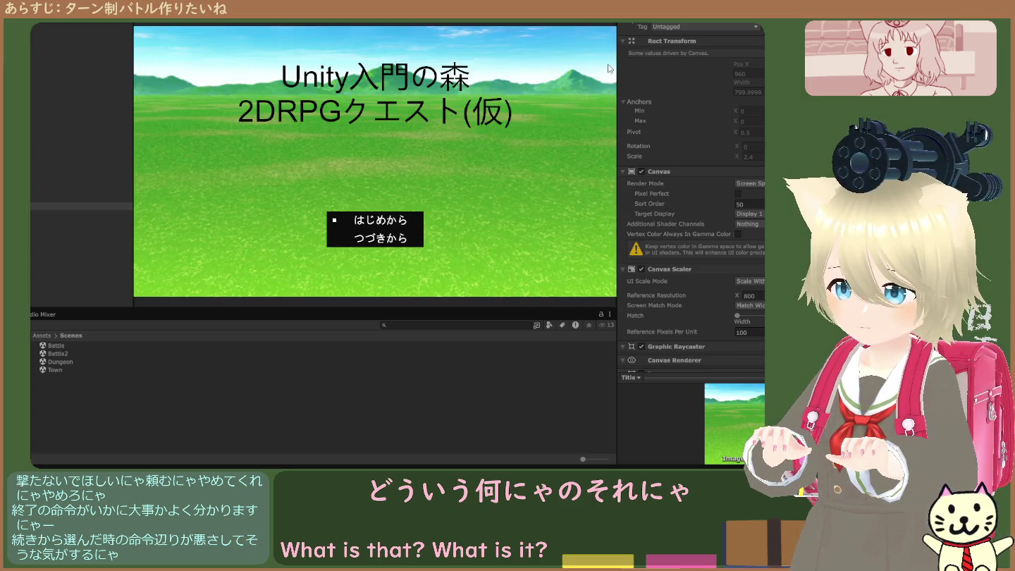
{"action": "key", "text": "Return"}
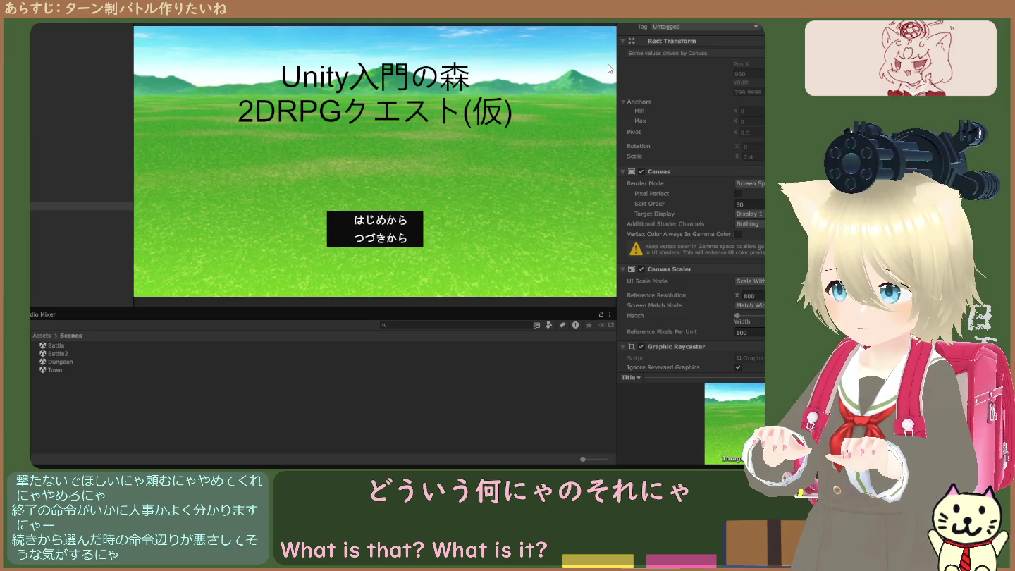
{"action": "key", "text": "Escape"}
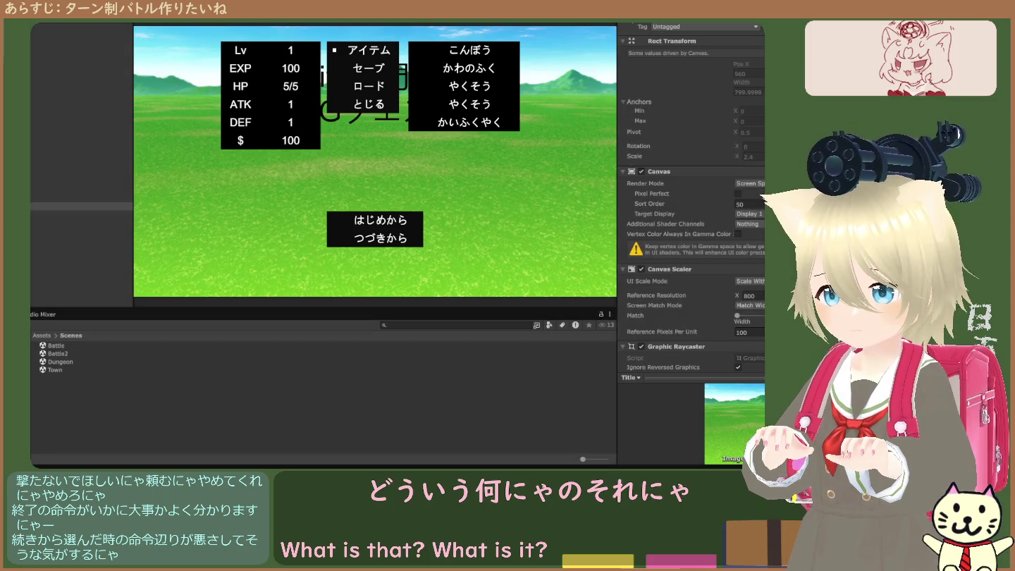
{"action": "key", "text": "Return"}
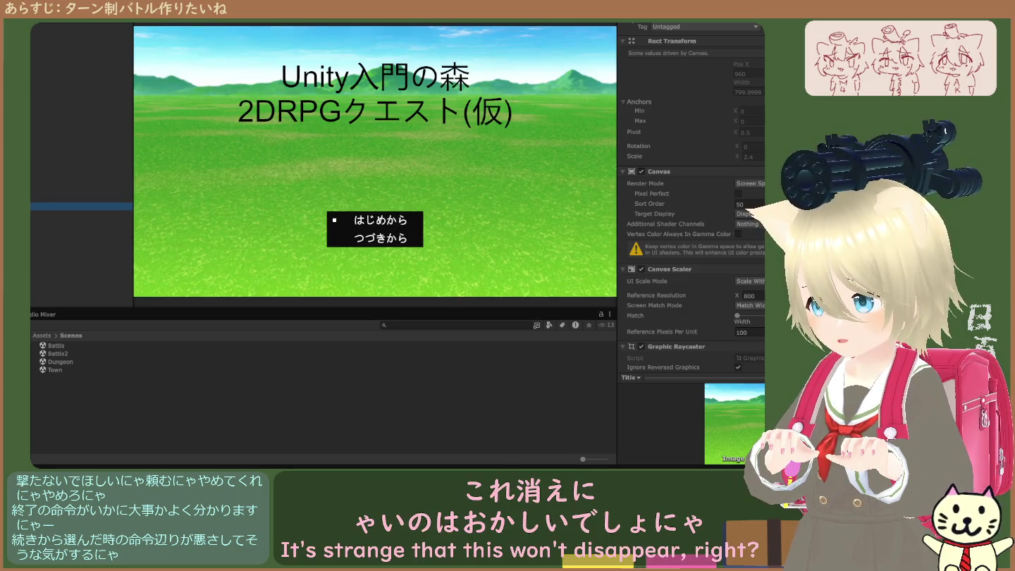
{"action": "left_click", "coordinate": [393, 181]}
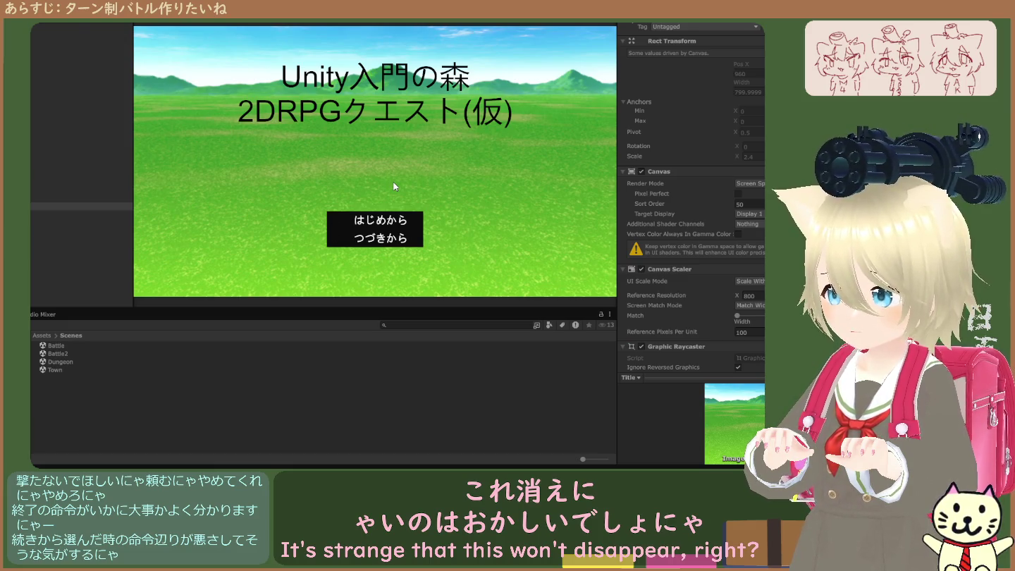
{"action": "left_click", "coordinate": [81, 230]}
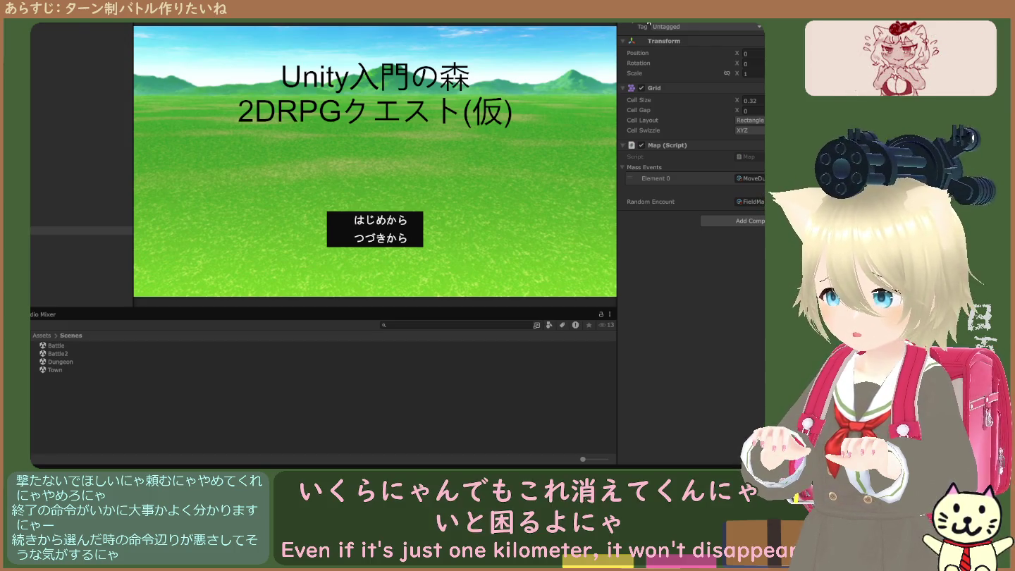
Step: Inspect the Player and the Title canvas, briefly toggling the canvas's gamma-space vertex colour
{"action": "left_click", "coordinate": [57, 237]}
{"action": "left_click", "coordinate": [626, 27]}
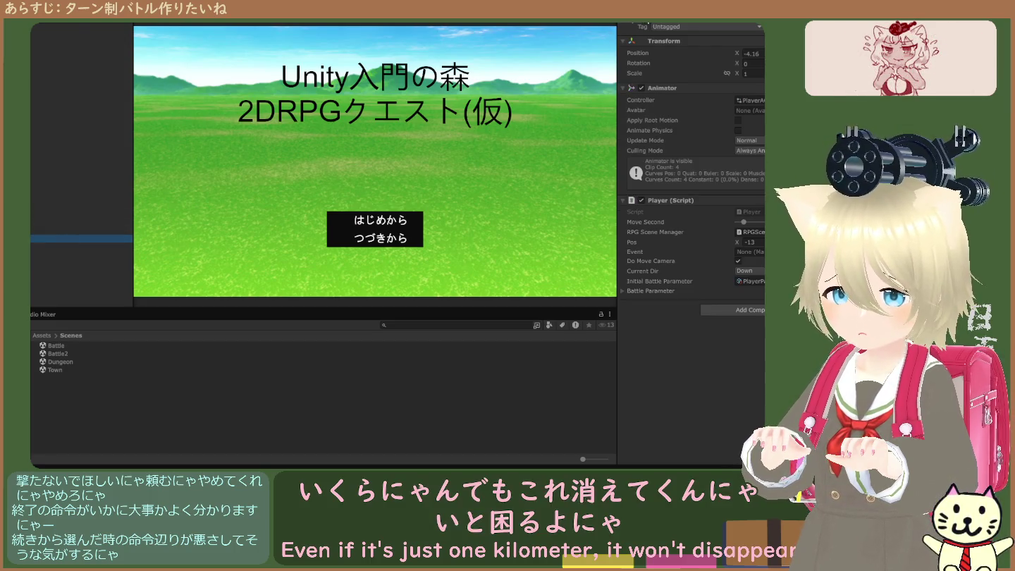
{"action": "left_click", "coordinate": [31, 206]}
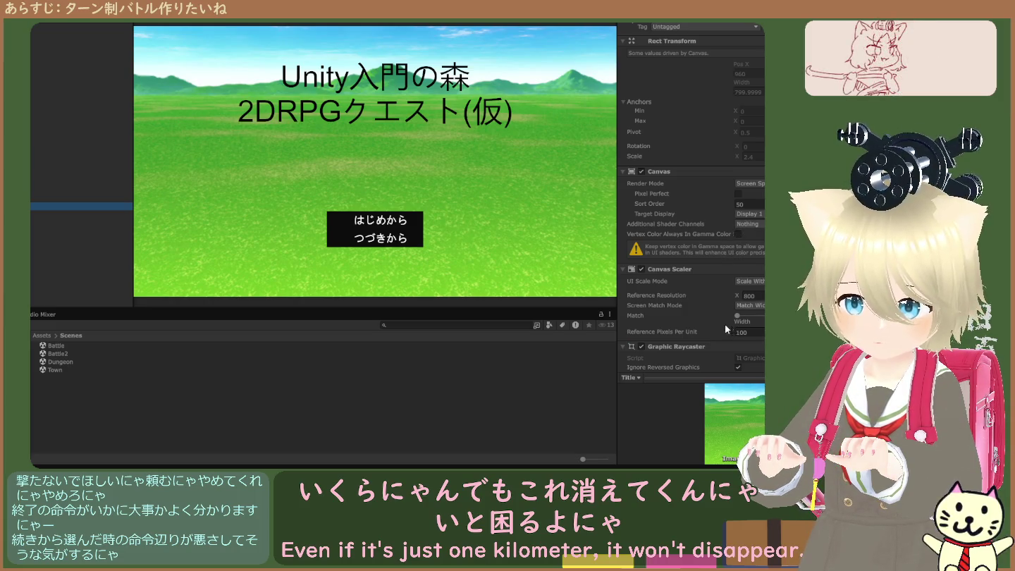
{"action": "scroll", "coordinate": [724, 323], "scroll_direction": "down", "scroll_amount": 6}
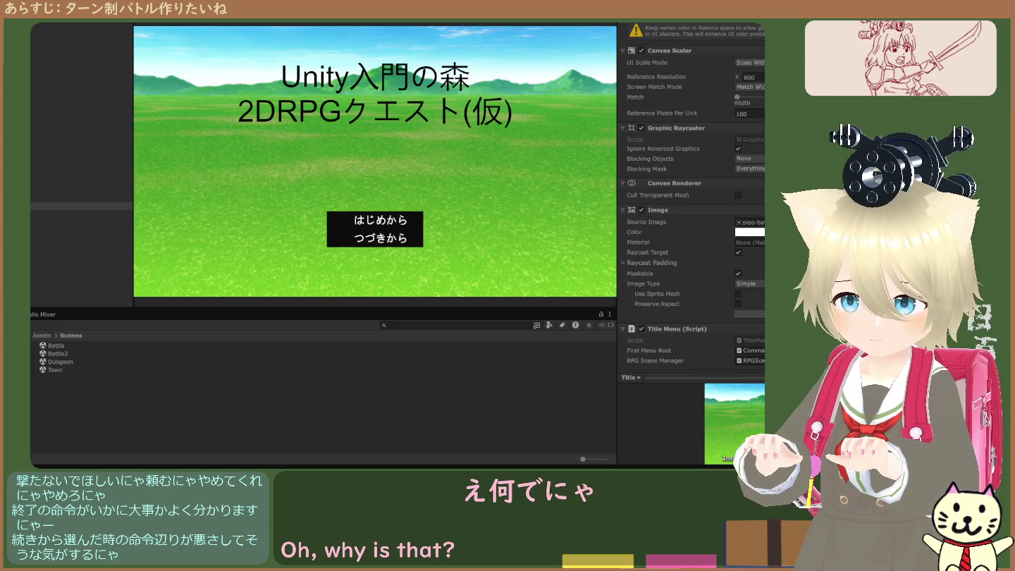
{"action": "scroll", "coordinate": [737, 270], "scroll_direction": "up", "scroll_amount": 5}
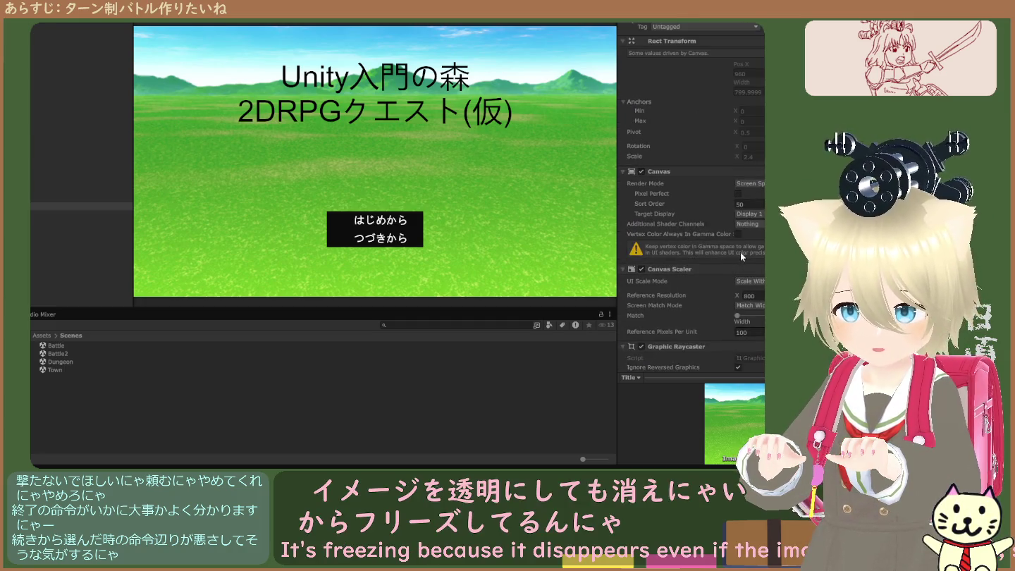
{"action": "left_click", "coordinate": [740, 234]}
{"action": "left_click", "coordinate": [738, 234]}
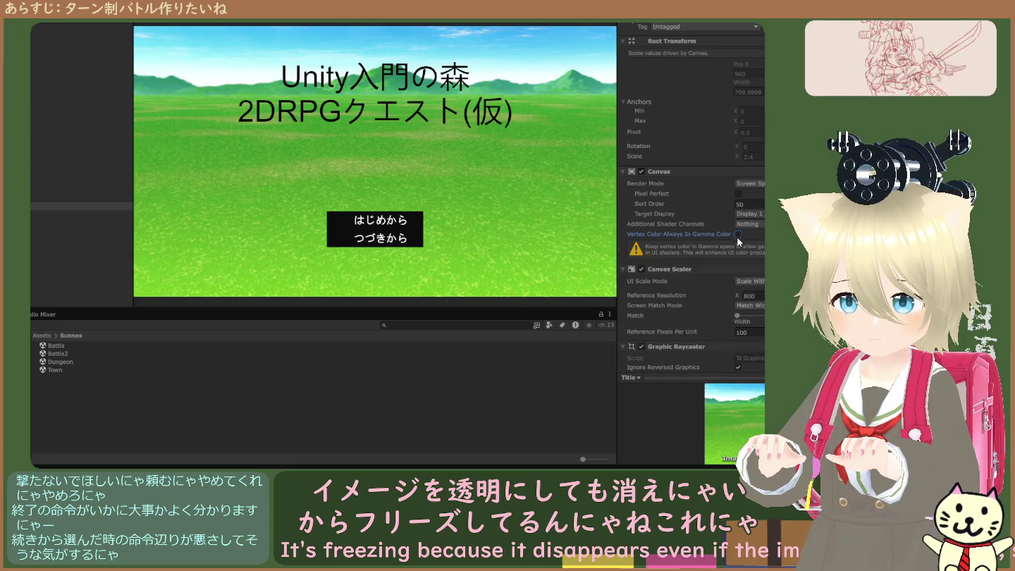
{"action": "scroll", "coordinate": [697, 247], "scroll_direction": "down", "scroll_amount": 4}
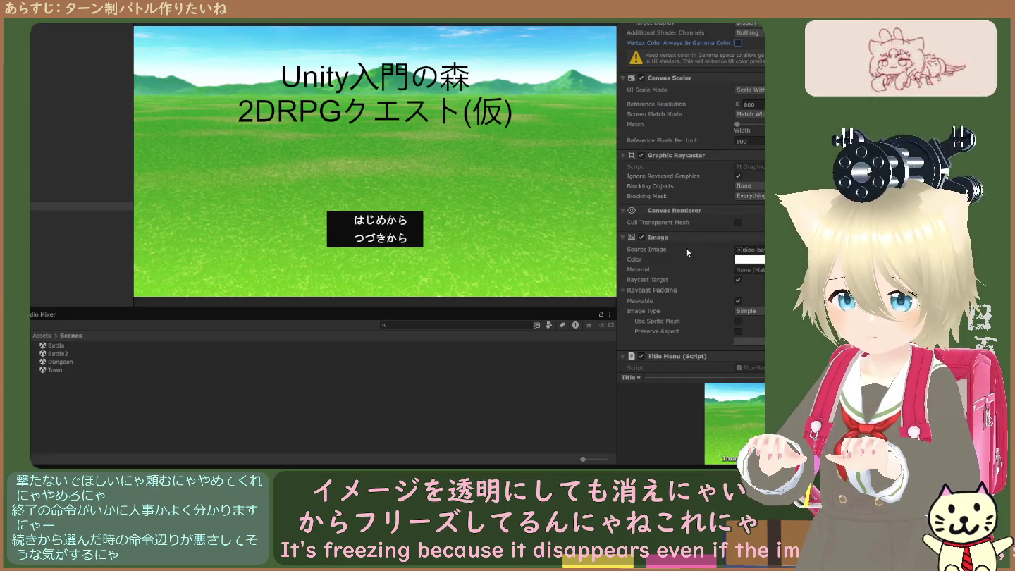
{"action": "scroll", "coordinate": [687, 248], "scroll_direction": "down", "scroll_amount": 2}
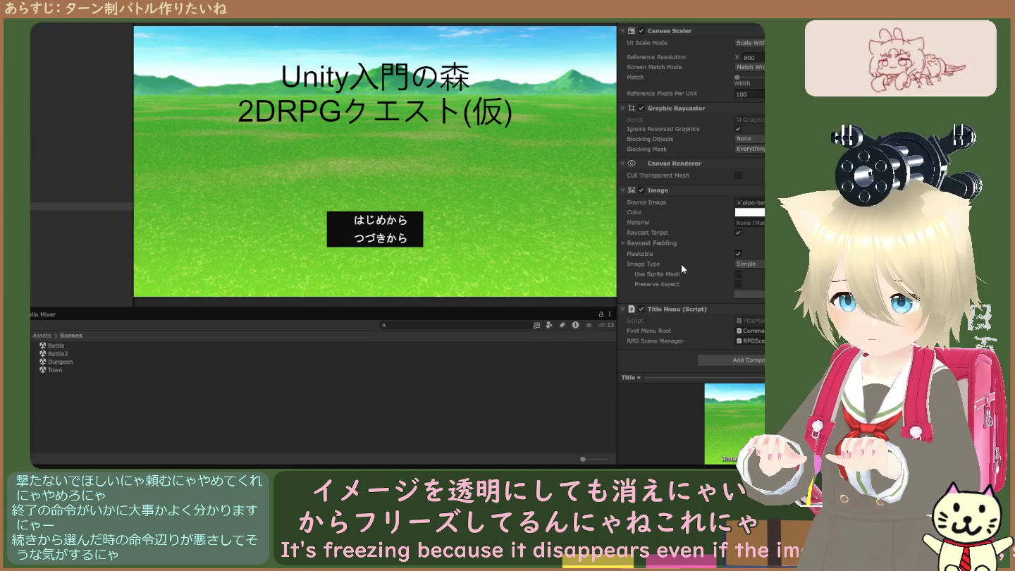
{"action": "scroll", "coordinate": [663, 267], "scroll_direction": "up", "scroll_amount": 5}
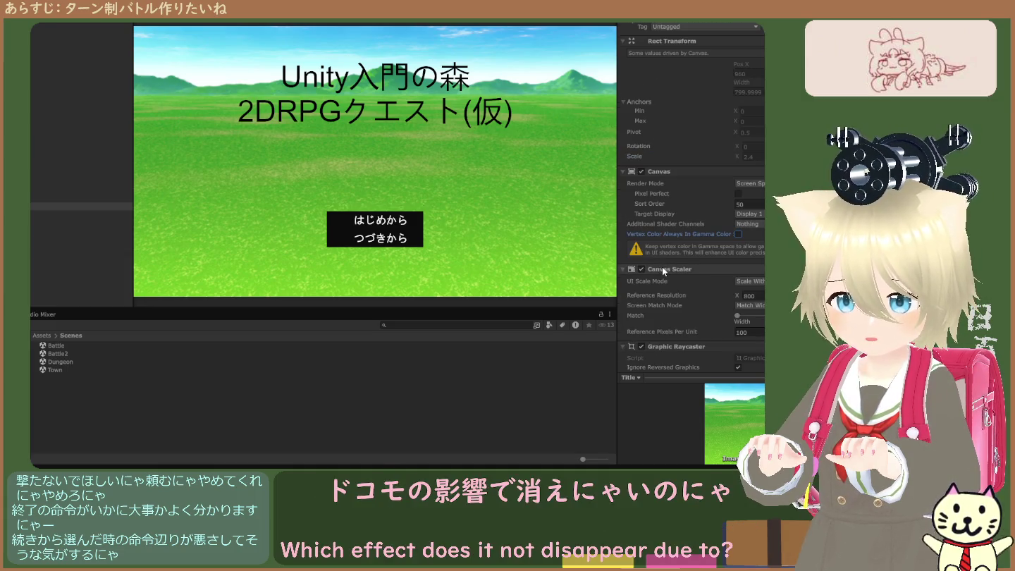
{"action": "scroll", "coordinate": [666, 268], "scroll_direction": "down", "scroll_amount": 5}
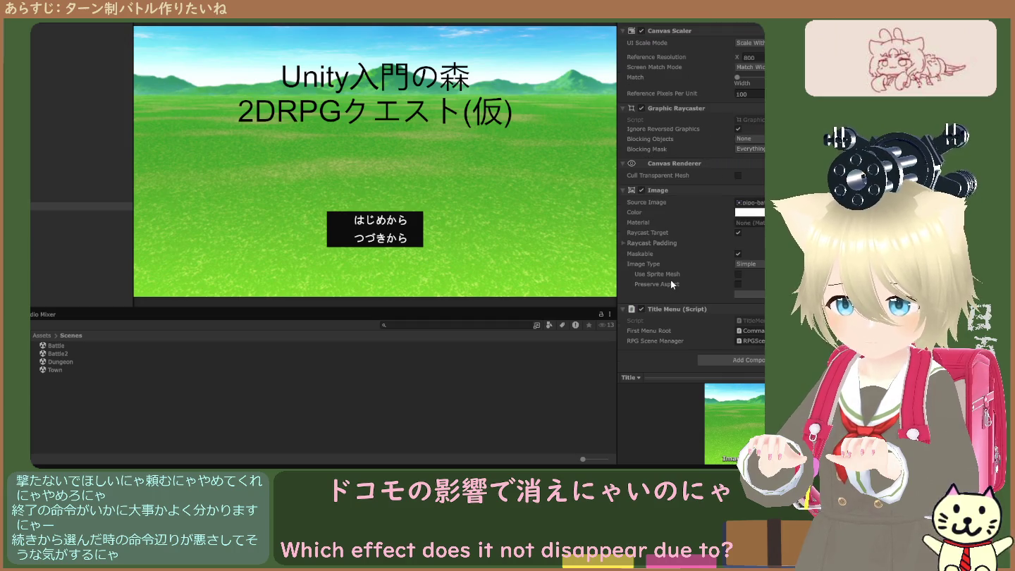
Step: Locate the TitleMenu script and its RPG Scene Manager reference, then stop the game
{"action": "left_click", "coordinate": [753, 320]}
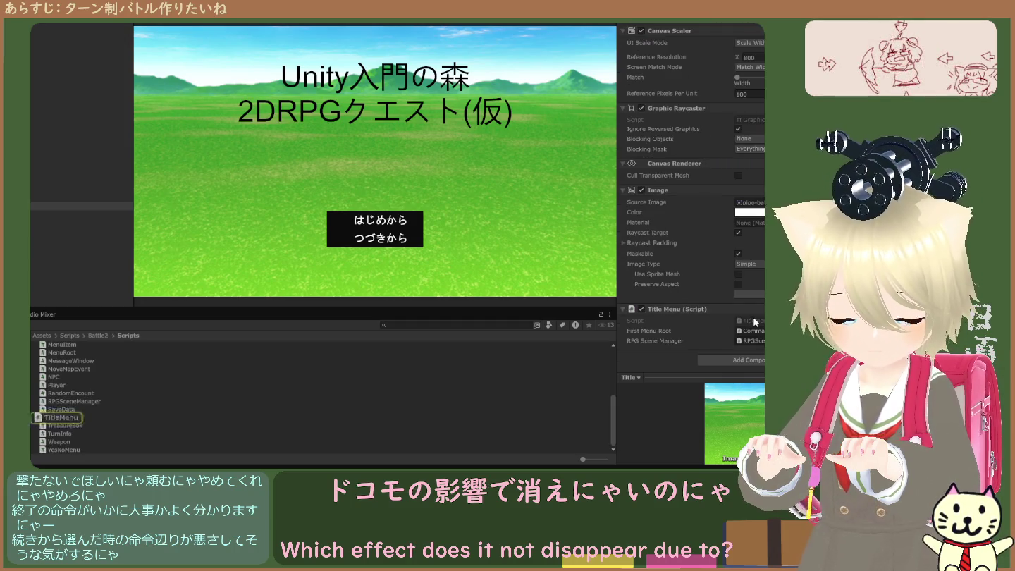
{"action": "left_click", "coordinate": [756, 340]}
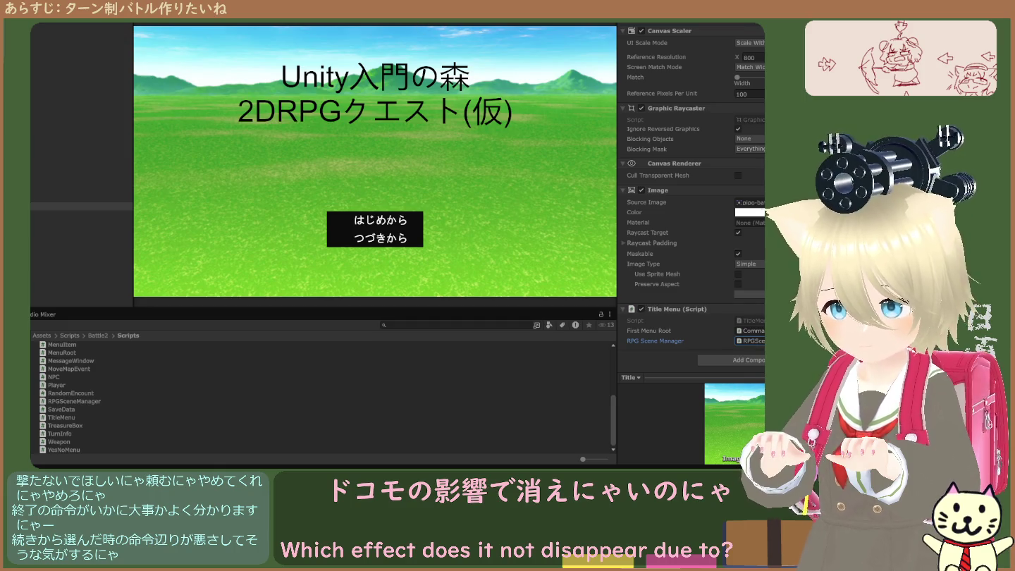
{"action": "key", "text": "ctrl+p"}
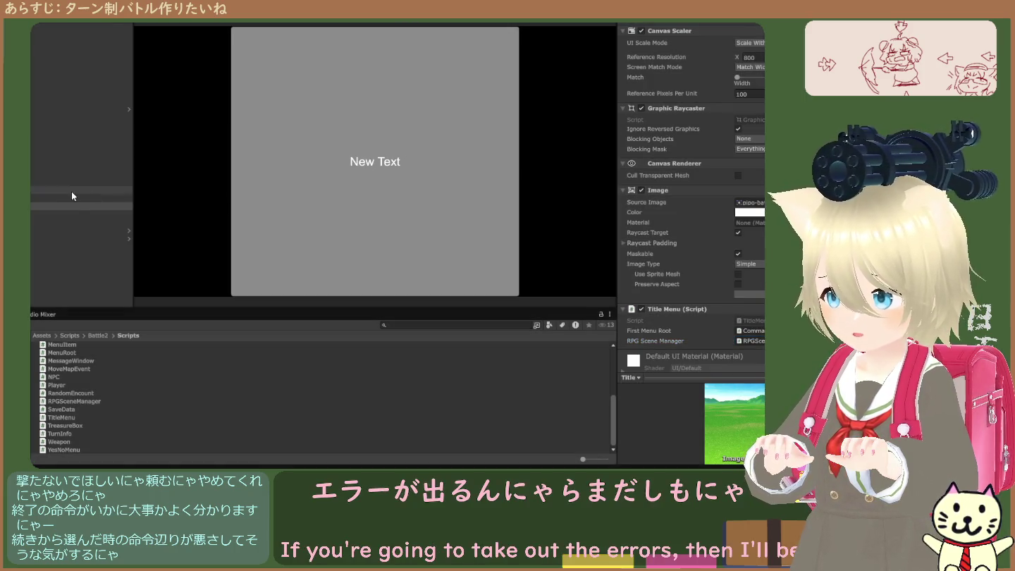
Step: Disable the Title canvas's Image, test the はじめから/つづきから menu, then stop the game
{"action": "left_click", "coordinate": [75, 206]}
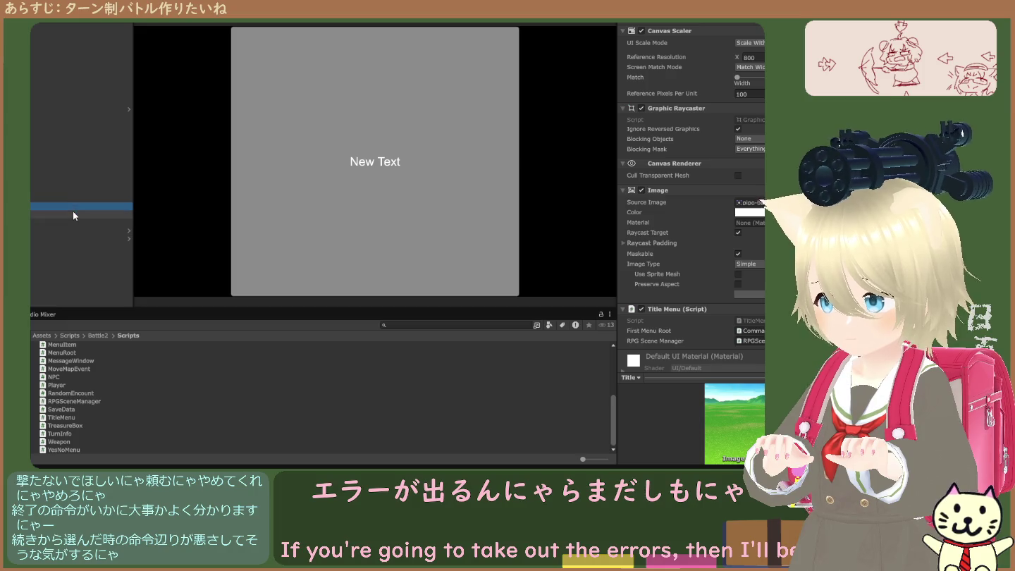
{"action": "left_click", "coordinate": [73, 211]}
{"action": "left_click", "coordinate": [75, 206]}
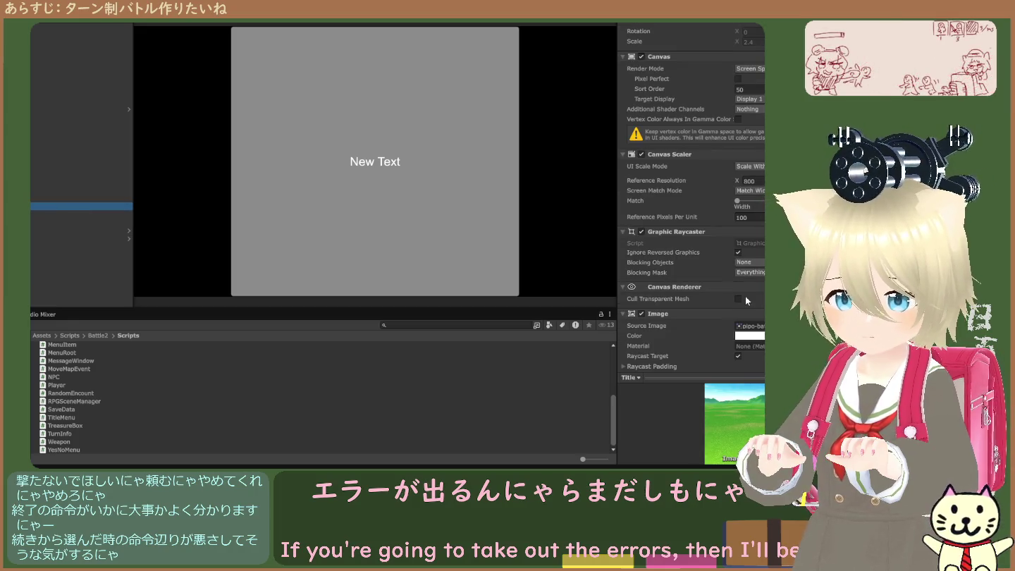
{"action": "left_click", "coordinate": [642, 315]}
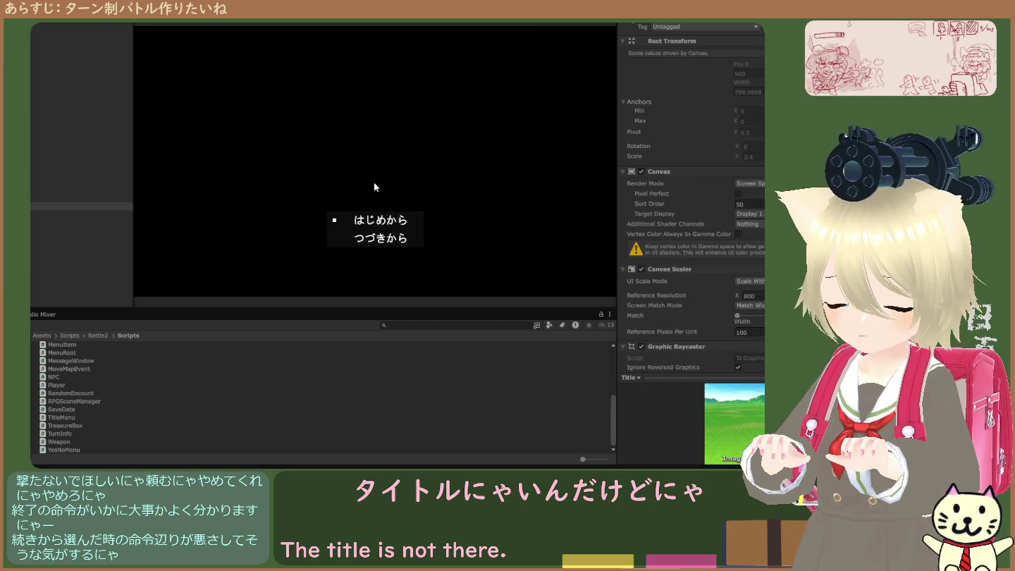
{"action": "key", "text": "Down"}
{"action": "key", "text": "Up"}
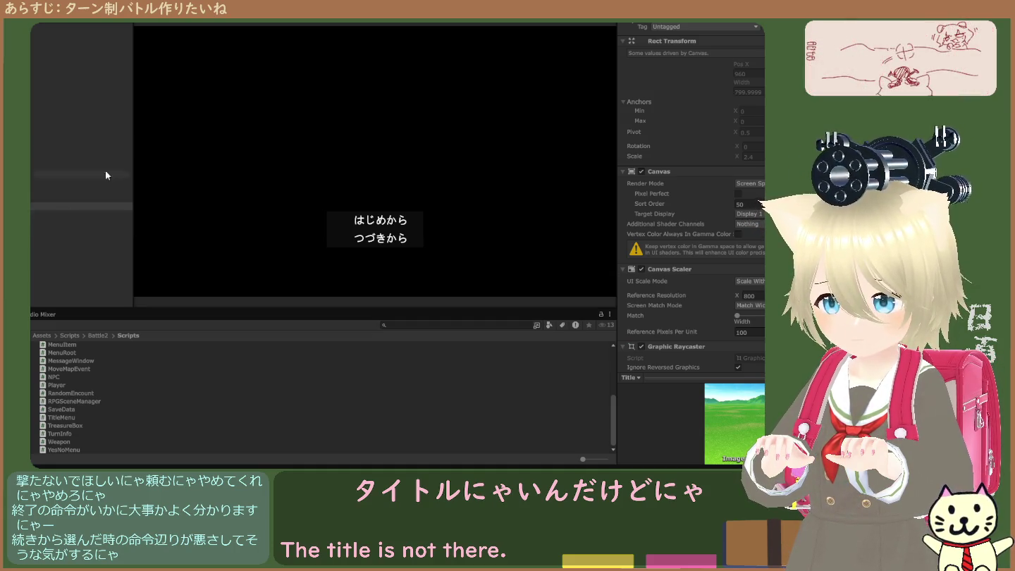
{"action": "key", "text": "ctrl+p"}
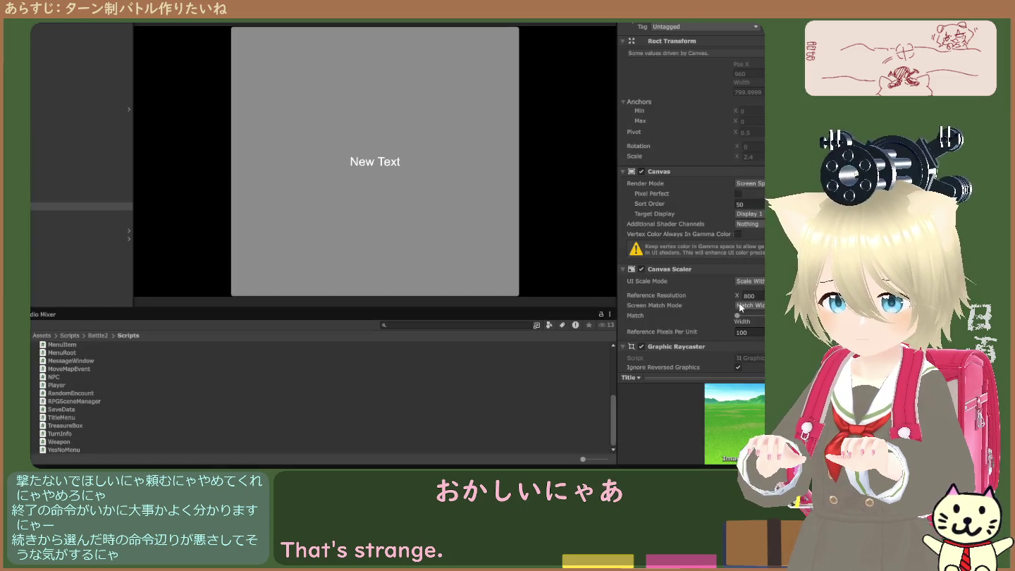
Step: Re-enable the Title canvas's background Image component
{"action": "scroll", "coordinate": [749, 361], "scroll_direction": "down", "scroll_amount": 2}
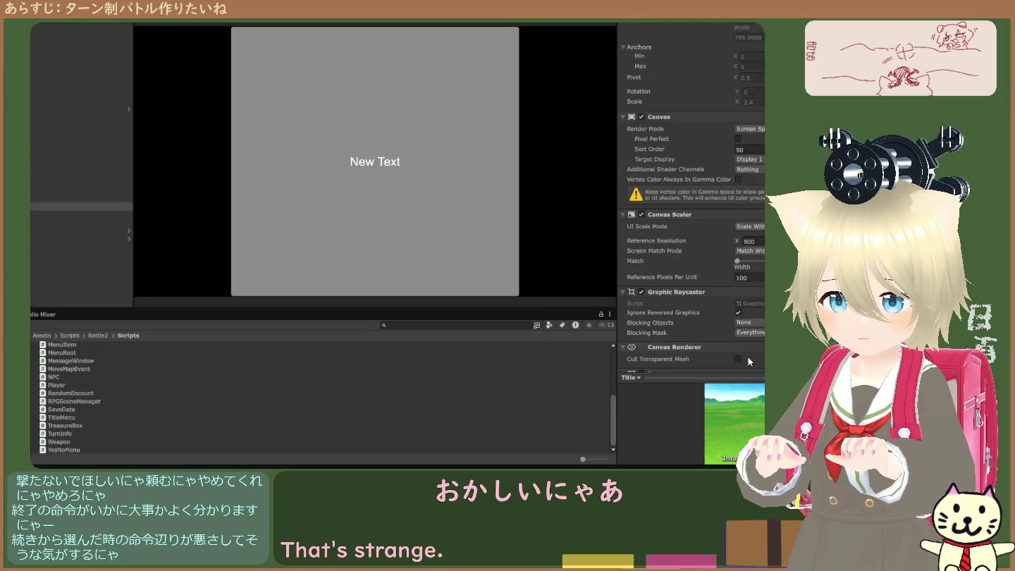
{"action": "scroll", "coordinate": [748, 361], "scroll_direction": "down", "scroll_amount": 4}
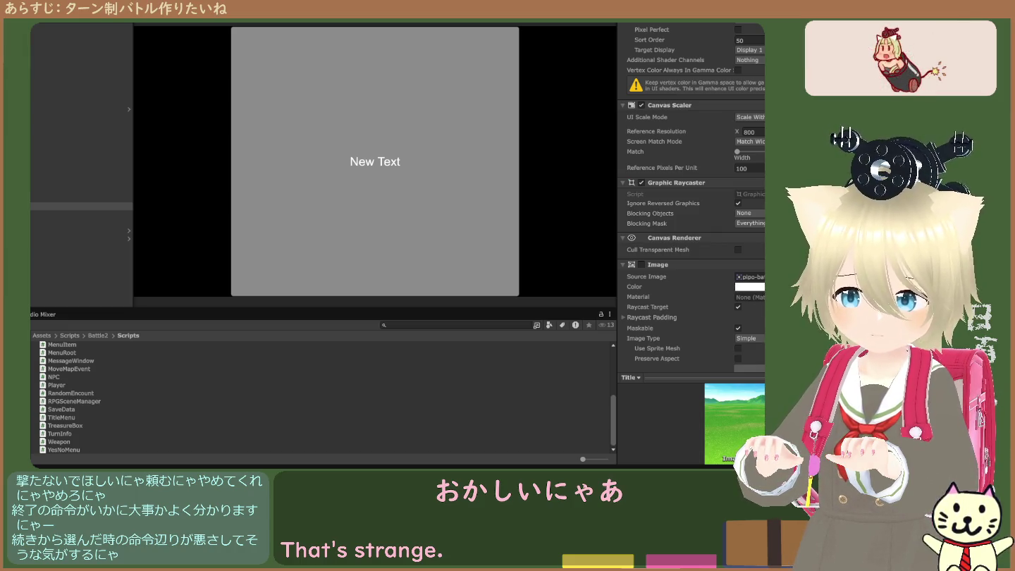
{"action": "left_click", "coordinate": [641, 265]}
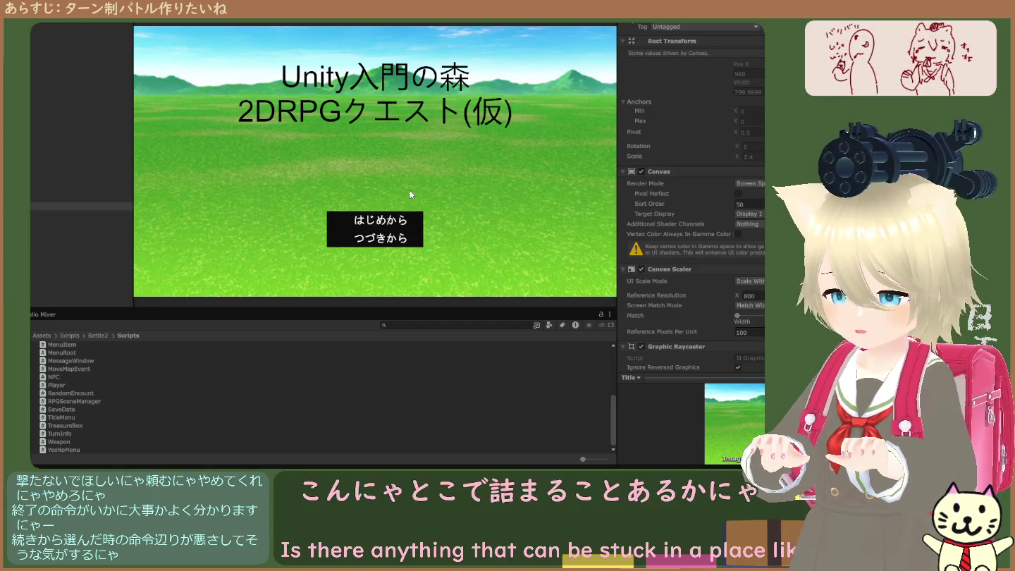
Step: Inspect Player, the map, RPGSceneManager, EventSystem and the Main Camera (Perspective, Depth -1)
{"action": "left_click", "coordinate": [34, 236]}
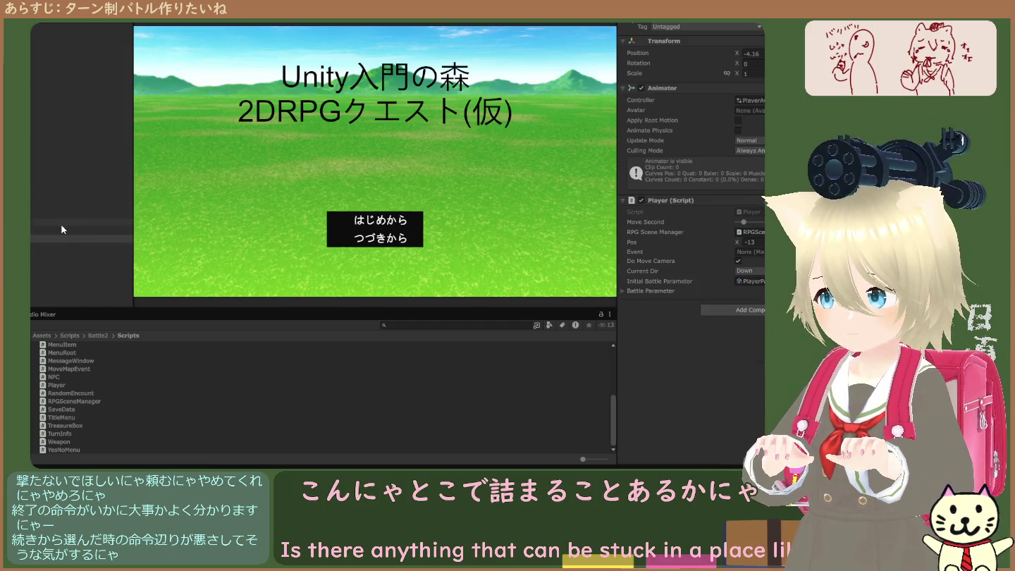
{"action": "left_click", "coordinate": [61, 229]}
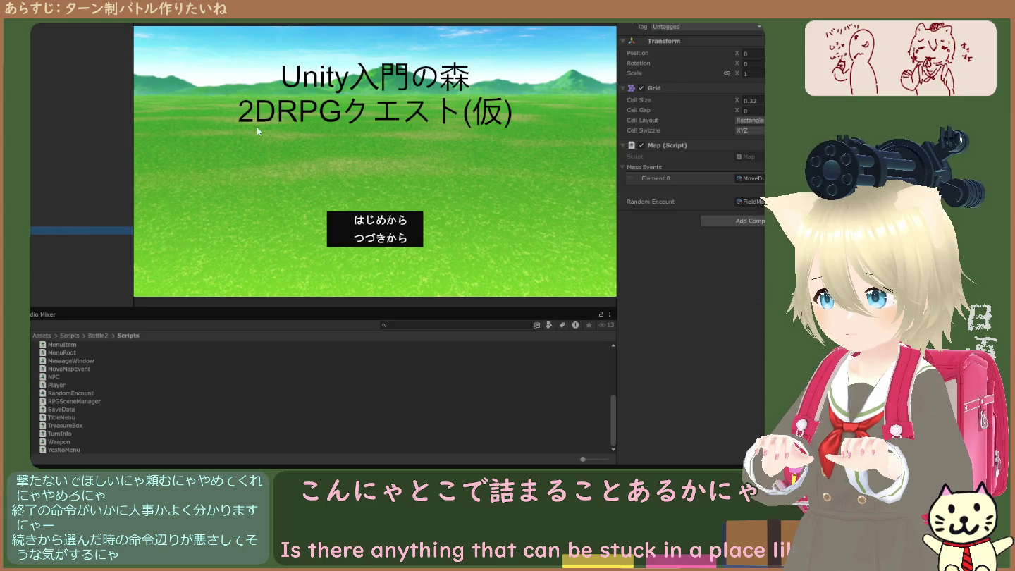
{"action": "left_click", "coordinate": [47, 190]}
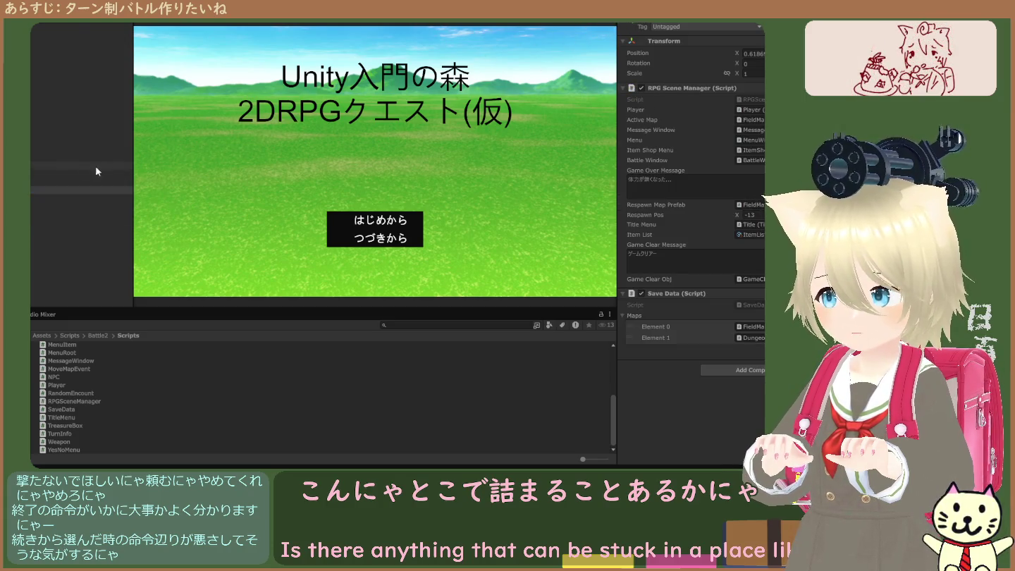
{"action": "left_click", "coordinate": [67, 174]}
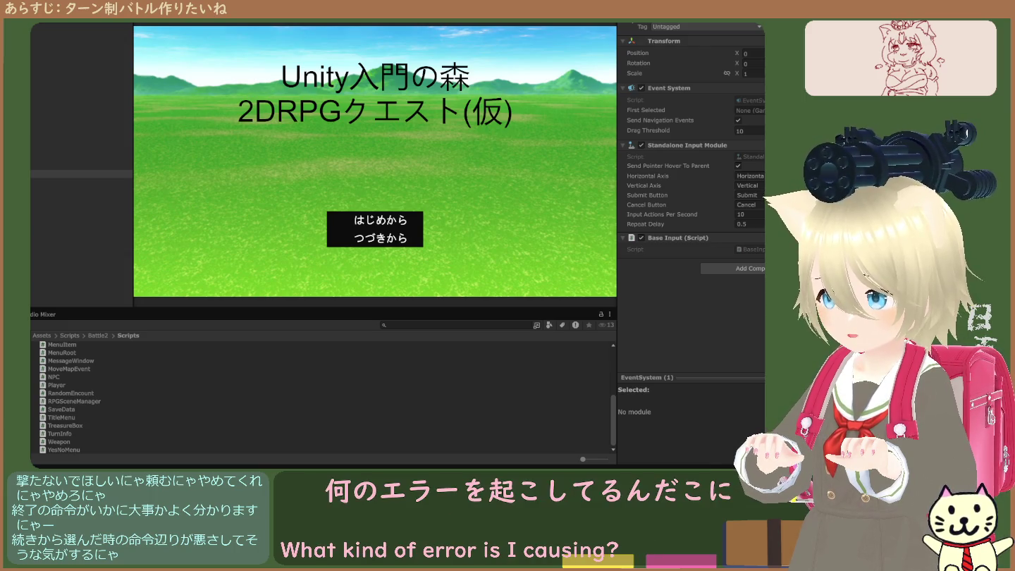
{"action": "left_click", "coordinate": [52, 29]}
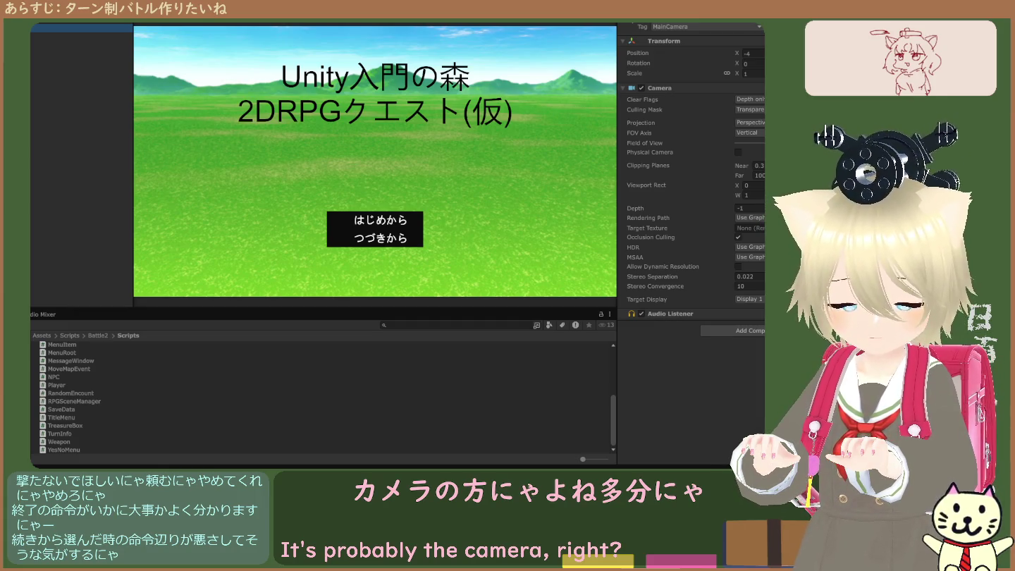
Step: Review the Title canvas's components (Sort Order 50, reference width 800), then stop the game
{"action": "left_click", "coordinate": [46, 206]}
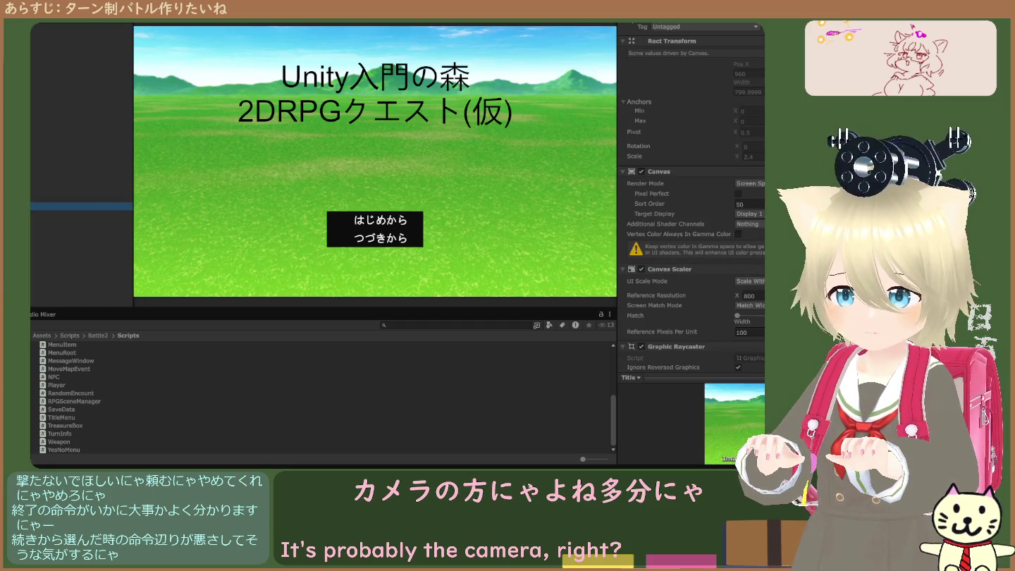
{"action": "scroll", "coordinate": [691, 247], "scroll_direction": "down", "scroll_amount": 8}
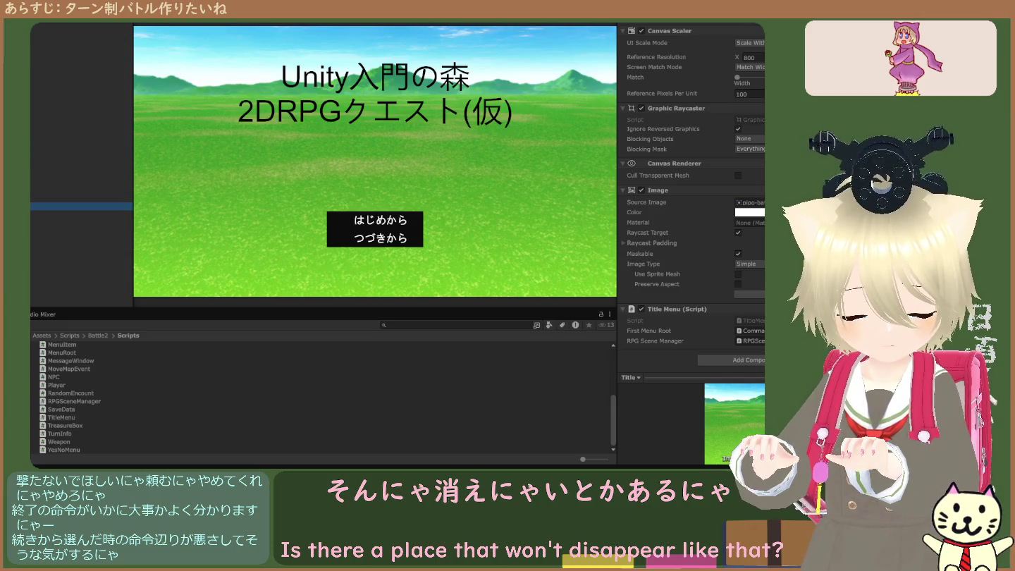
{"action": "scroll", "coordinate": [691, 212], "scroll_direction": "up", "scroll_amount": 6}
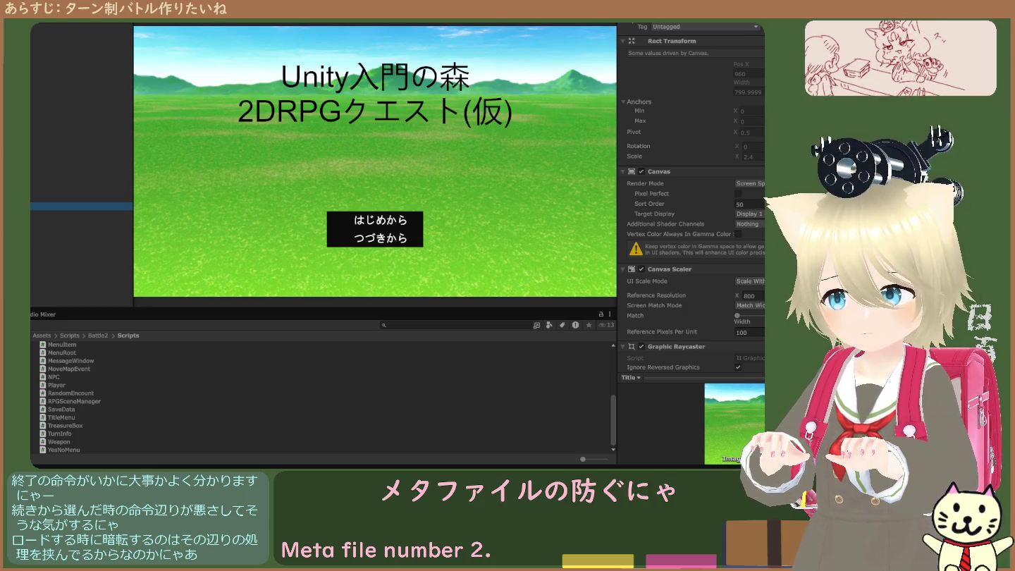
{"action": "key", "text": "ctrl+p"}
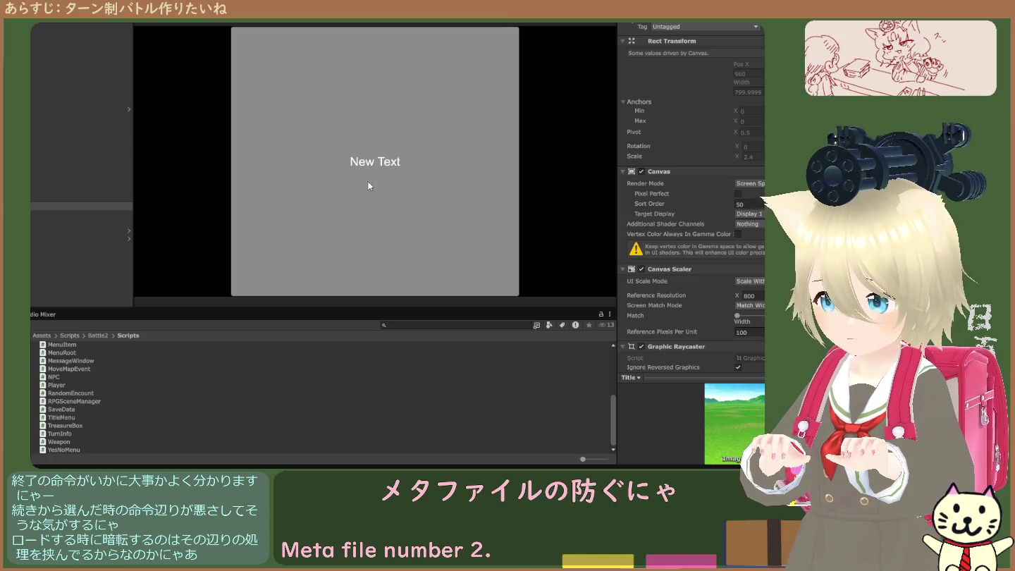
Step: Review the BattleParameter script's code, then select the Title canvas and show it in the Scene view
{"action": "scroll", "coordinate": [105, 377], "scroll_direction": "up", "scroll_amount": 3}
{"action": "scroll", "coordinate": [104, 372], "scroll_direction": "down", "scroll_amount": 3}
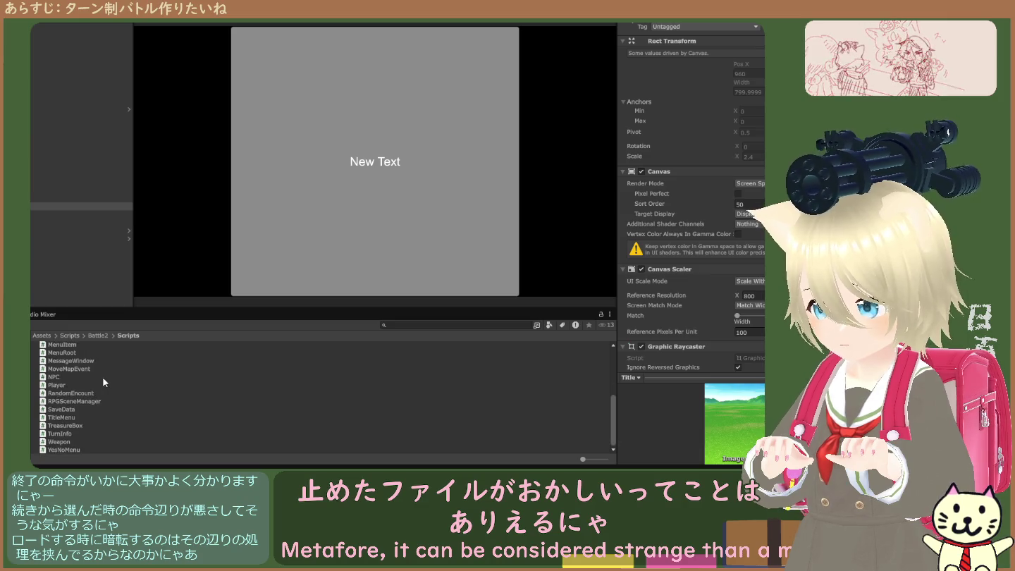
{"action": "scroll", "coordinate": [102, 377], "scroll_direction": "up", "scroll_amount": 5}
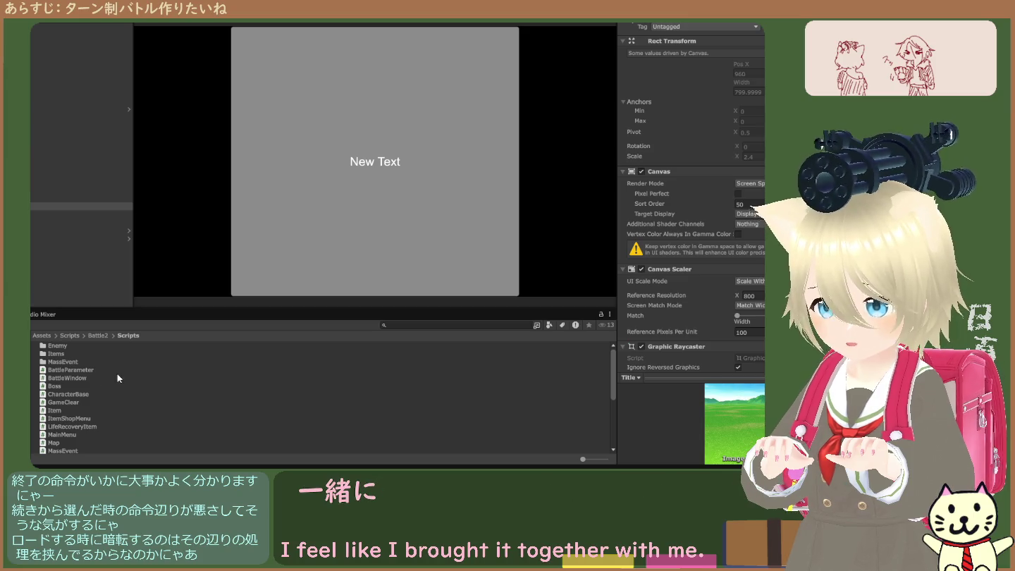
{"action": "left_click", "coordinate": [64, 354]}
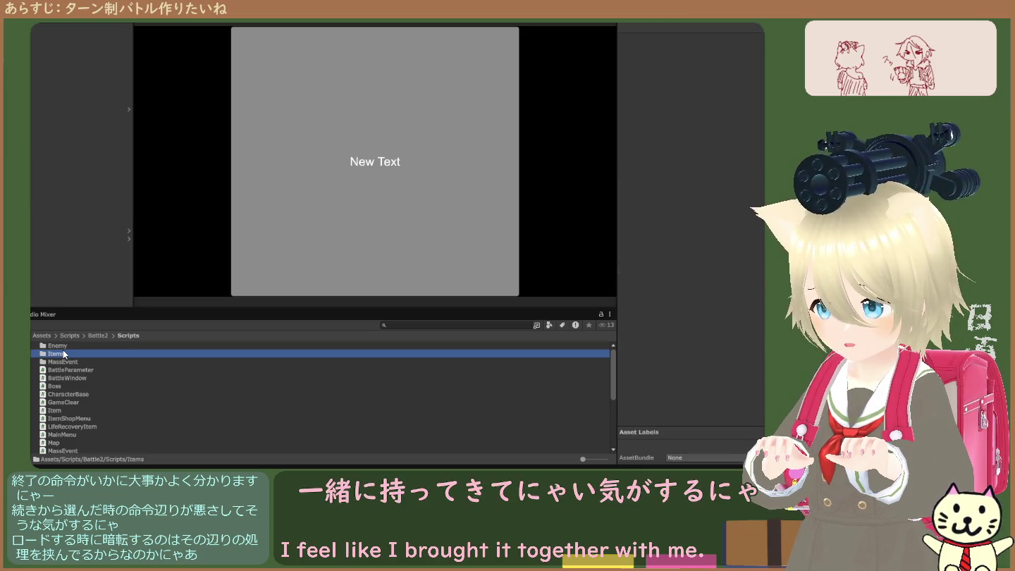
{"action": "left_click", "coordinate": [55, 371]}
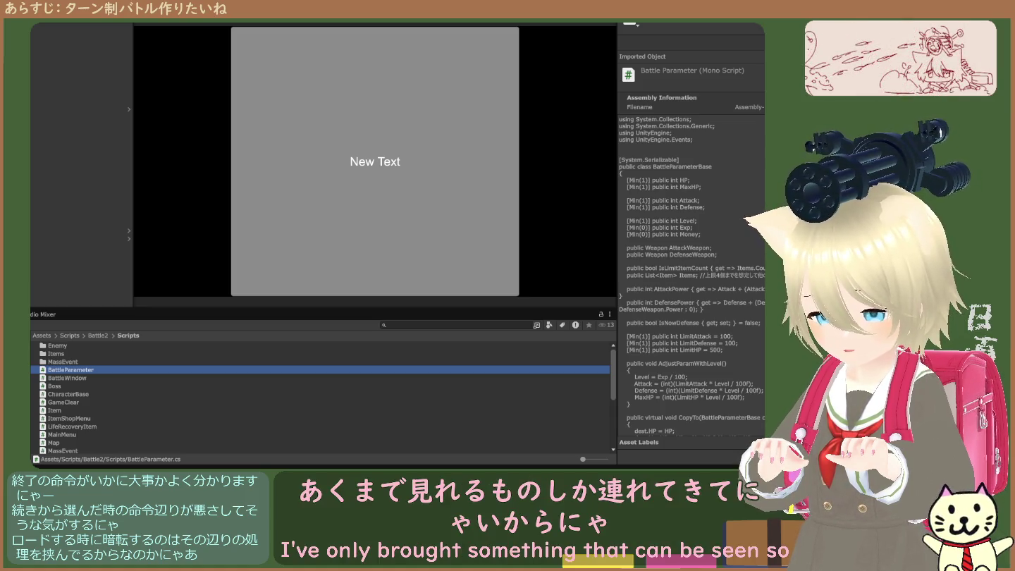
{"action": "scroll", "coordinate": [321, 398], "scroll_direction": "down", "scroll_amount": 5}
{"action": "scroll", "coordinate": [321, 398], "scroll_direction": "up", "scroll_amount": 5}
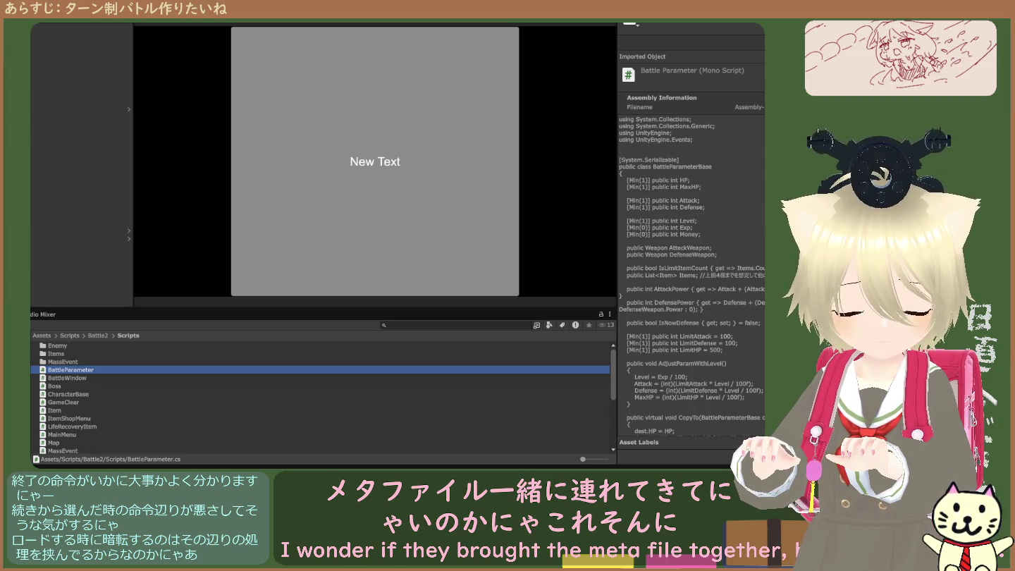
{"action": "left_click", "coordinate": [81, 207]}
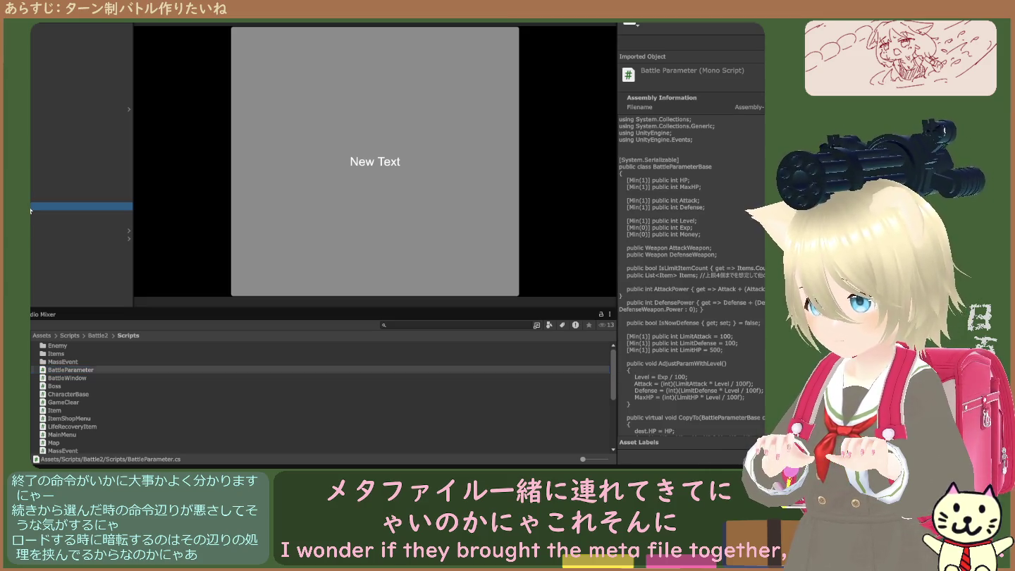
{"action": "left_click", "coordinate": [178, 25]}
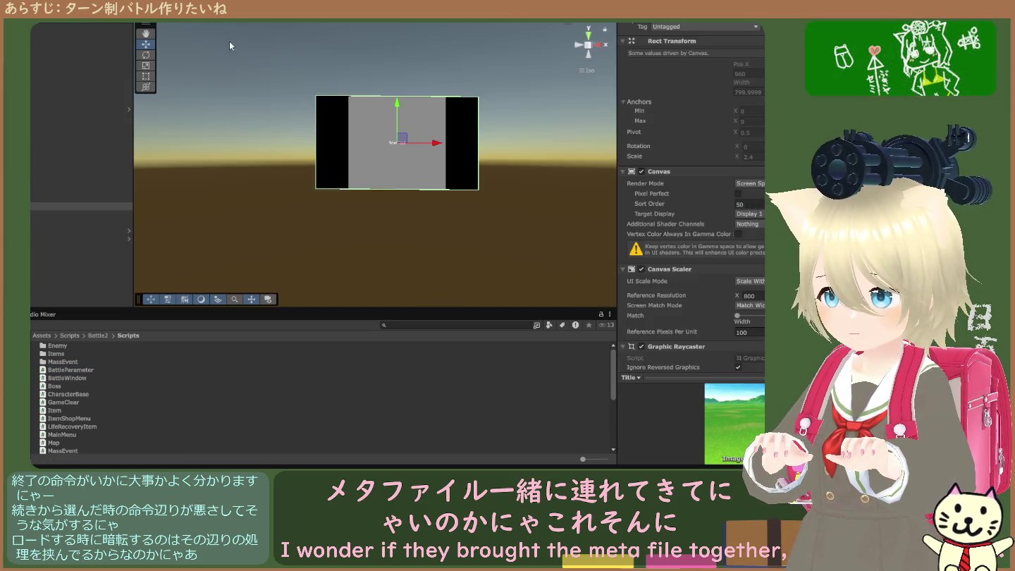
Step: Check the Title, BattleWindow and menu panel objects, then set Title's Render Mode to Screen Space - Camera
{"action": "scroll", "coordinate": [395, 174], "scroll_direction": "up", "scroll_amount": 2}
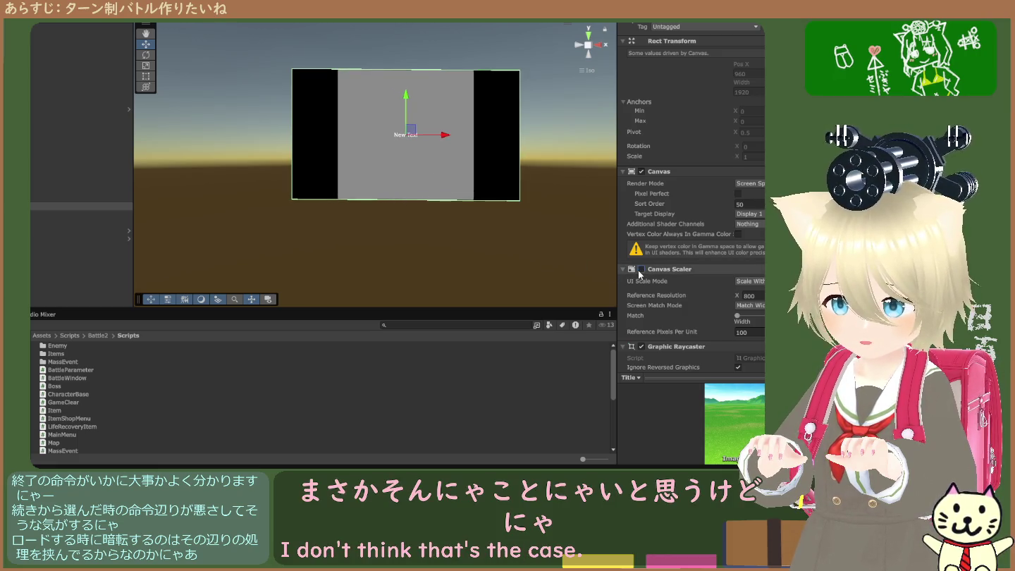
{"action": "left_click", "coordinate": [81, 206]}
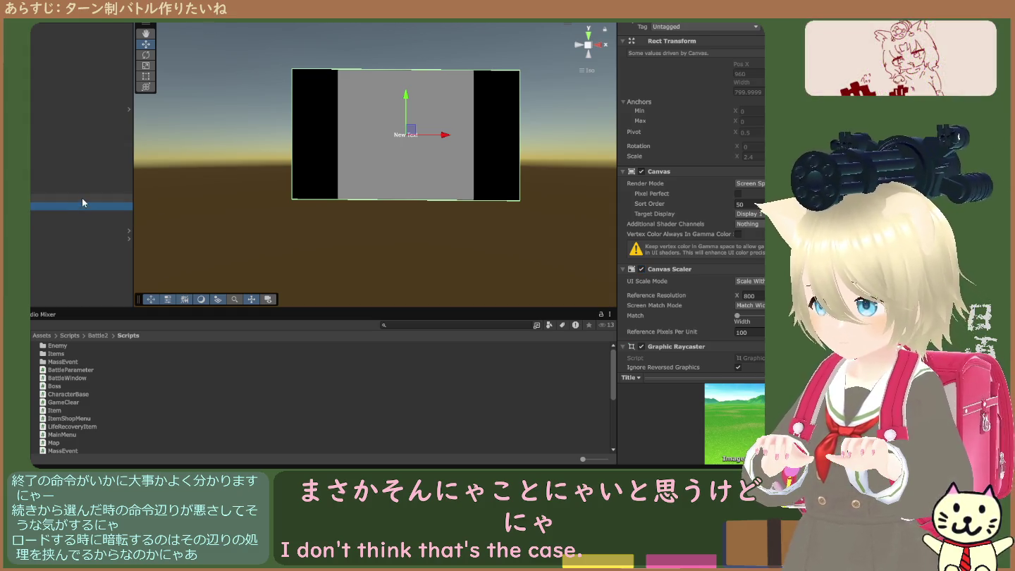
{"action": "left_click", "coordinate": [82, 197]}
{"action": "left_click", "coordinate": [83, 205]}
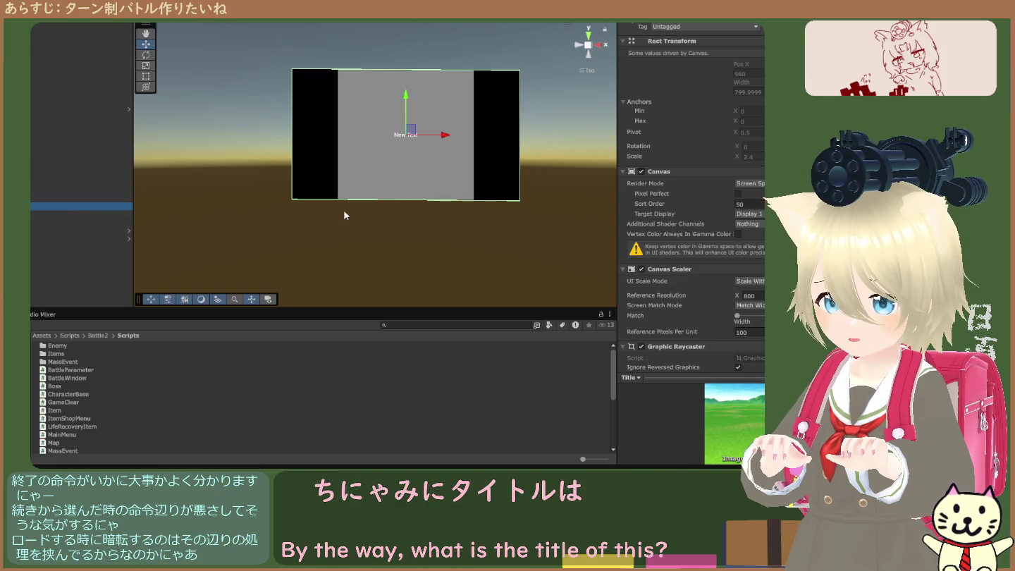
{"action": "left_click", "coordinate": [446, 136]}
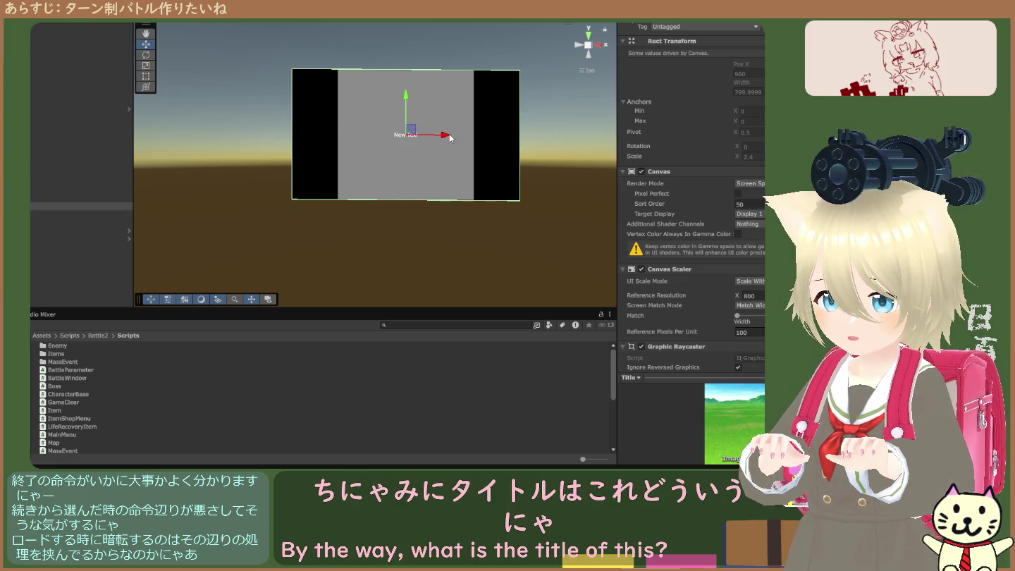
{"action": "left_click", "coordinate": [82, 219]}
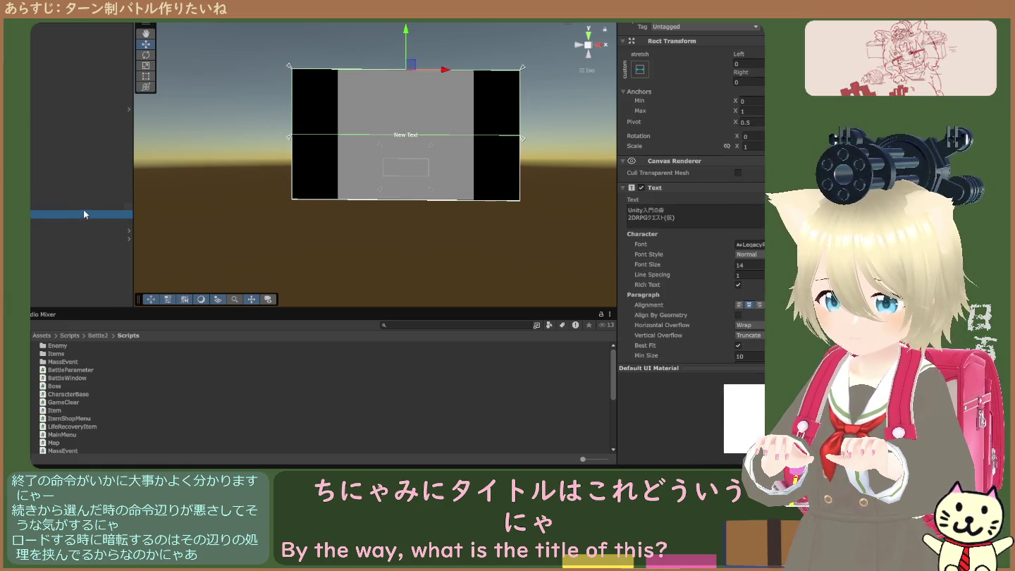
{"action": "left_click", "coordinate": [83, 207]}
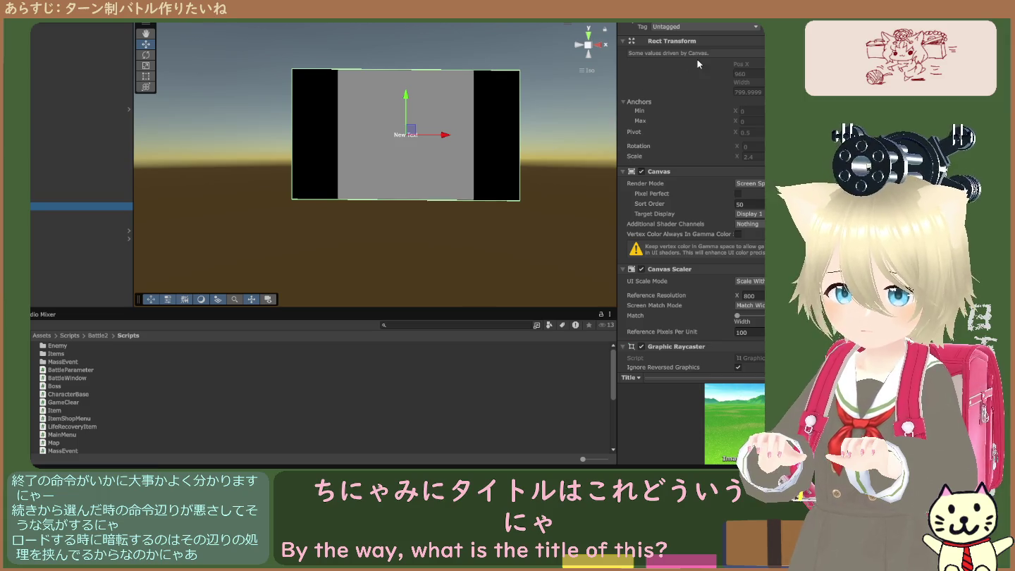
{"action": "left_click", "coordinate": [748, 188]}
{"action": "left_click", "coordinate": [761, 203]}
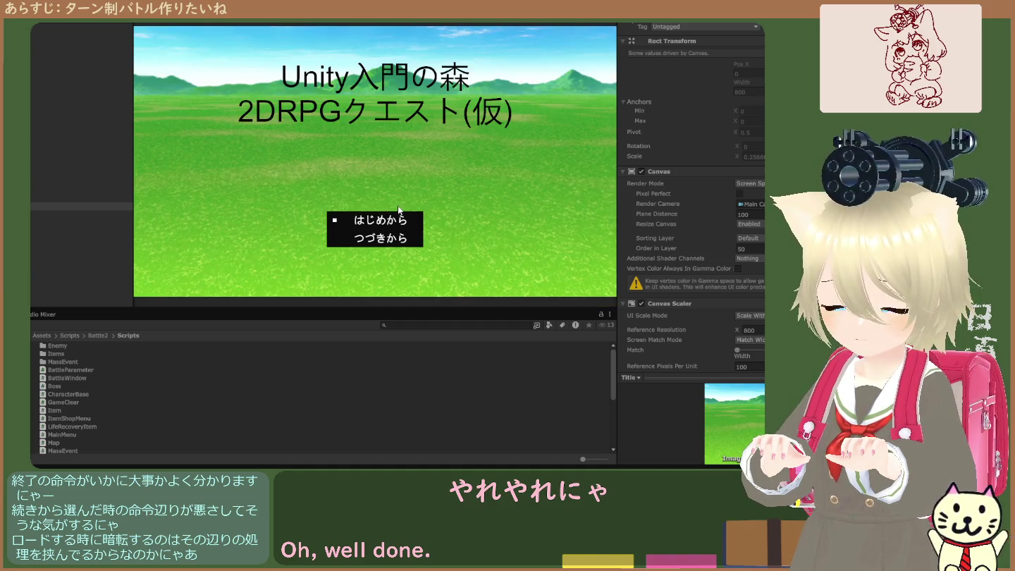
Step: Move the running title menu choice down to つづきから, then stop the game
{"action": "key", "text": "Down"}
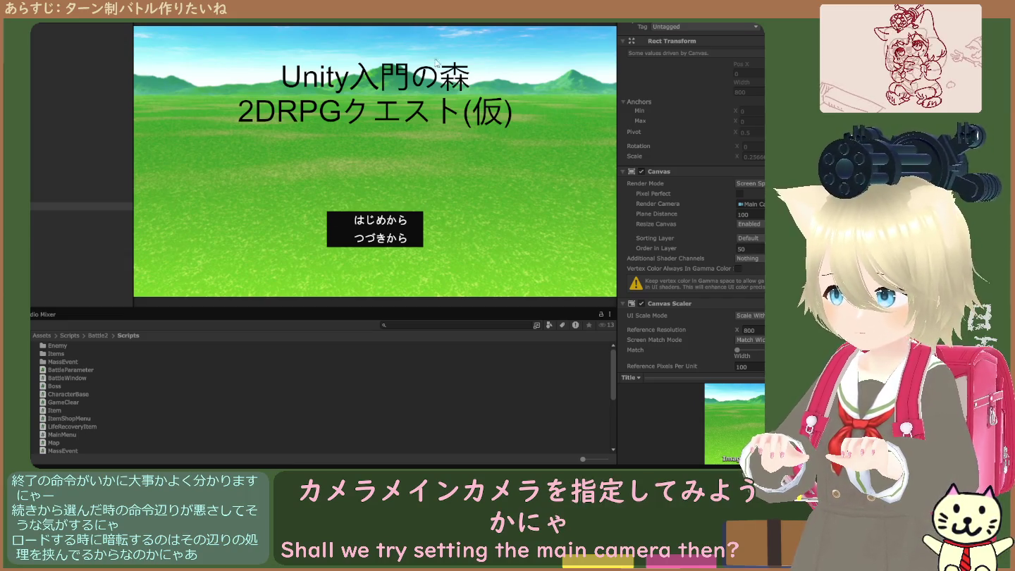
{"action": "left_click", "coordinate": [374, 29]}
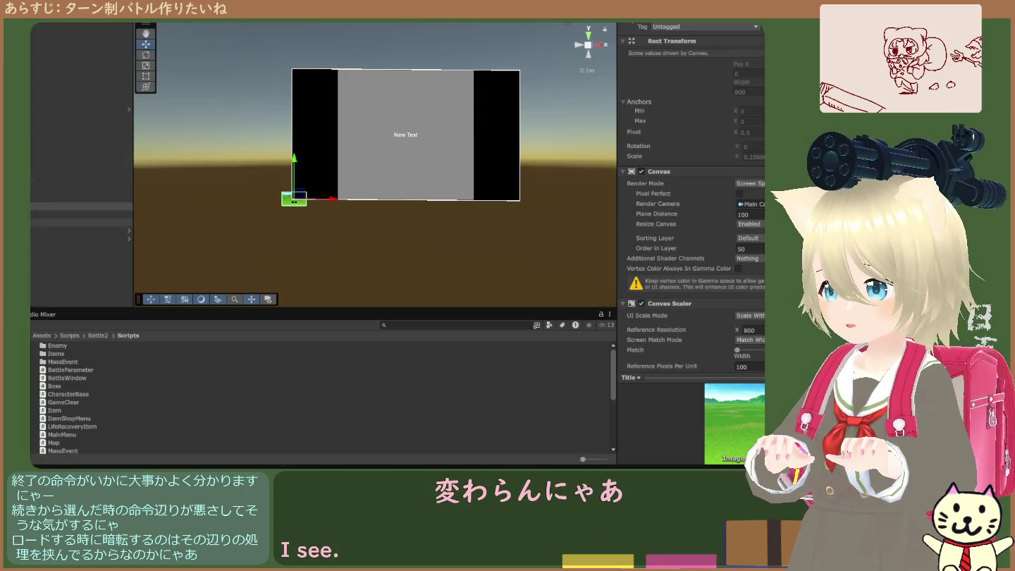
Step: Check the Player, FieldMap and Title children, then set Title's Render Mode back to Screen Space - Overlay
{"action": "left_click", "coordinate": [81, 238]}
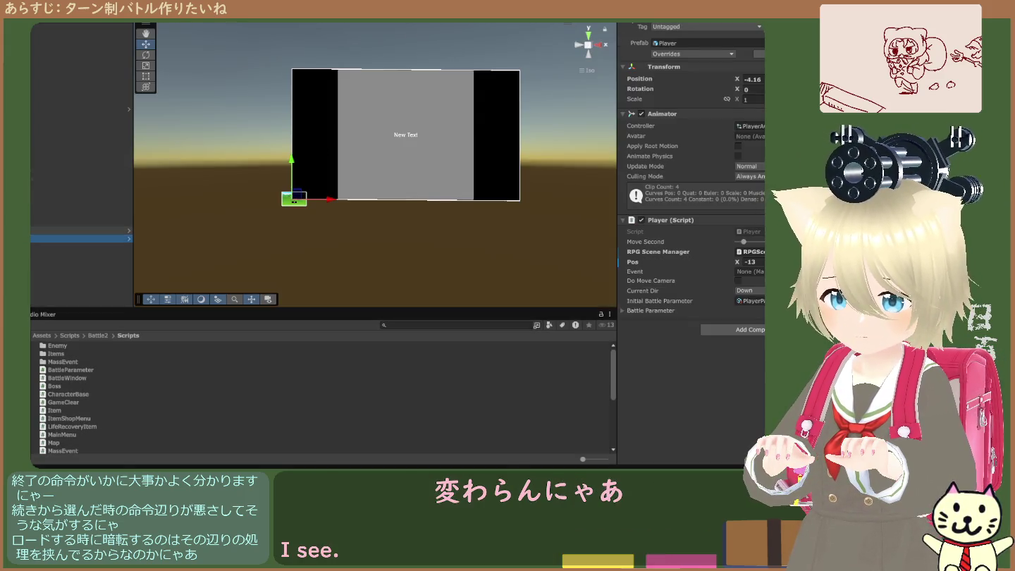
{"action": "left_click", "coordinate": [80, 230]}
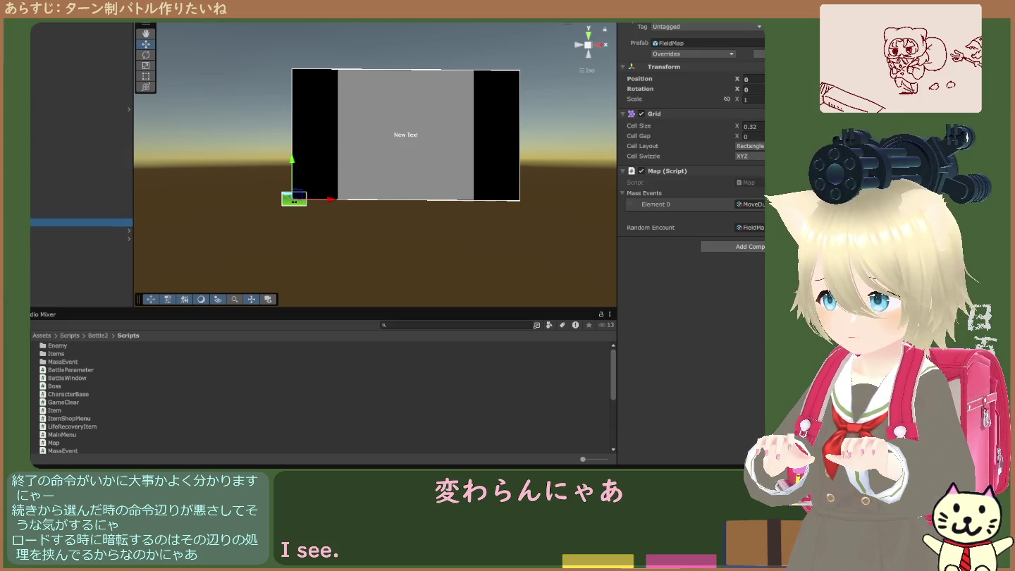
{"action": "left_click", "coordinate": [81, 222]}
{"action": "left_click", "coordinate": [81, 207]}
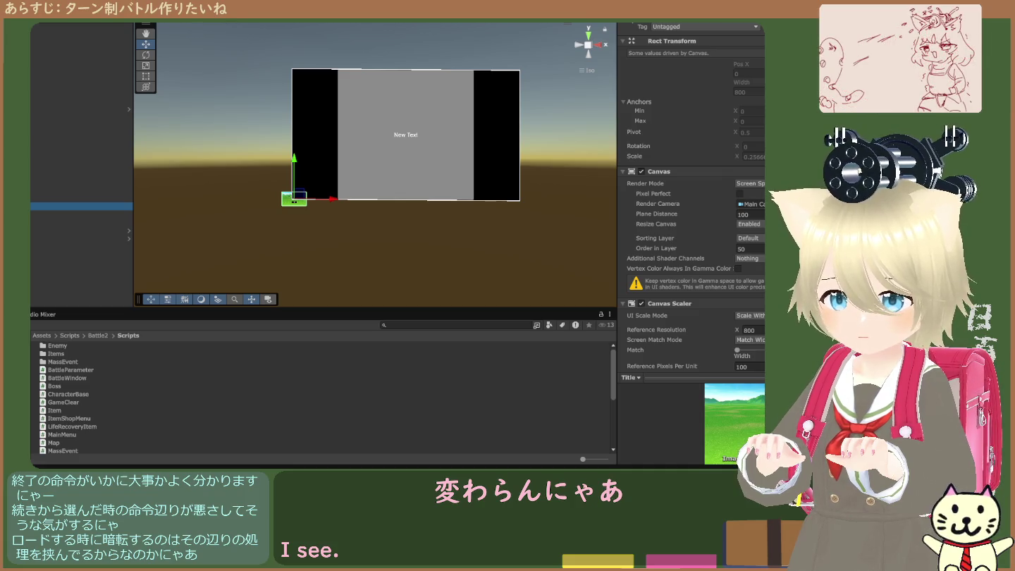
{"action": "key", "text": "Down"}
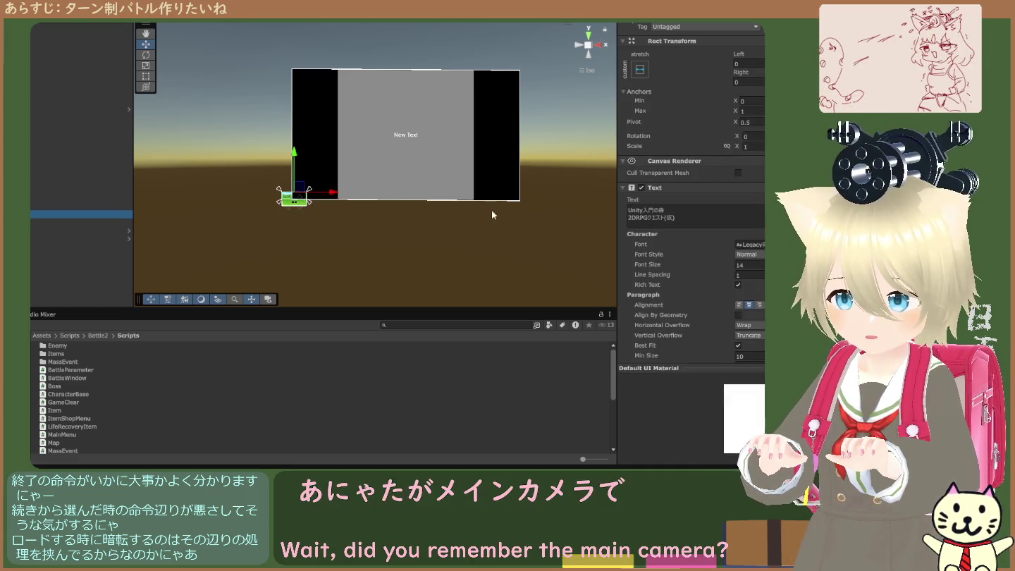
{"action": "key", "text": "Down"}
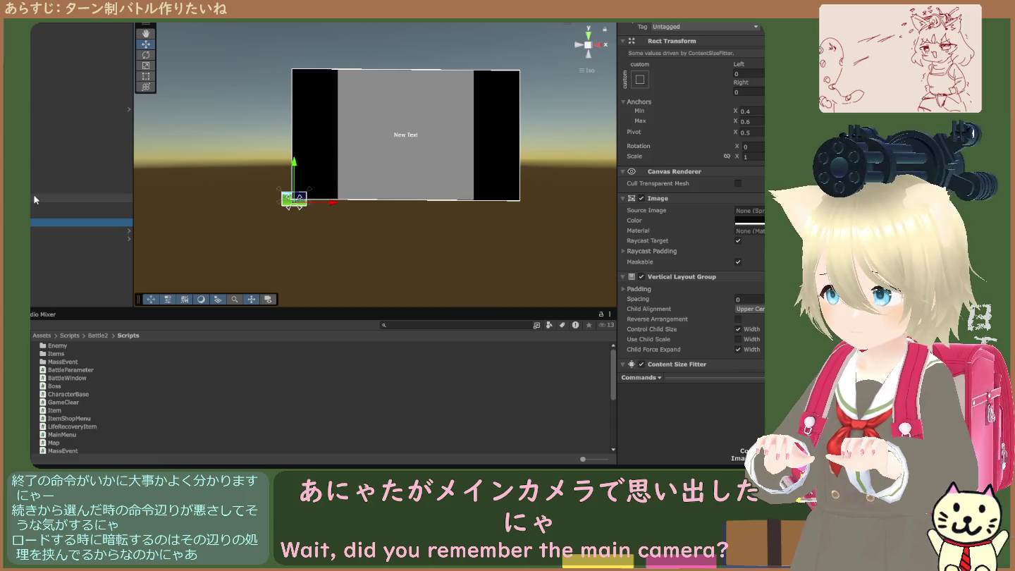
{"action": "key", "text": "Down"}
{"action": "key", "text": "Down"}
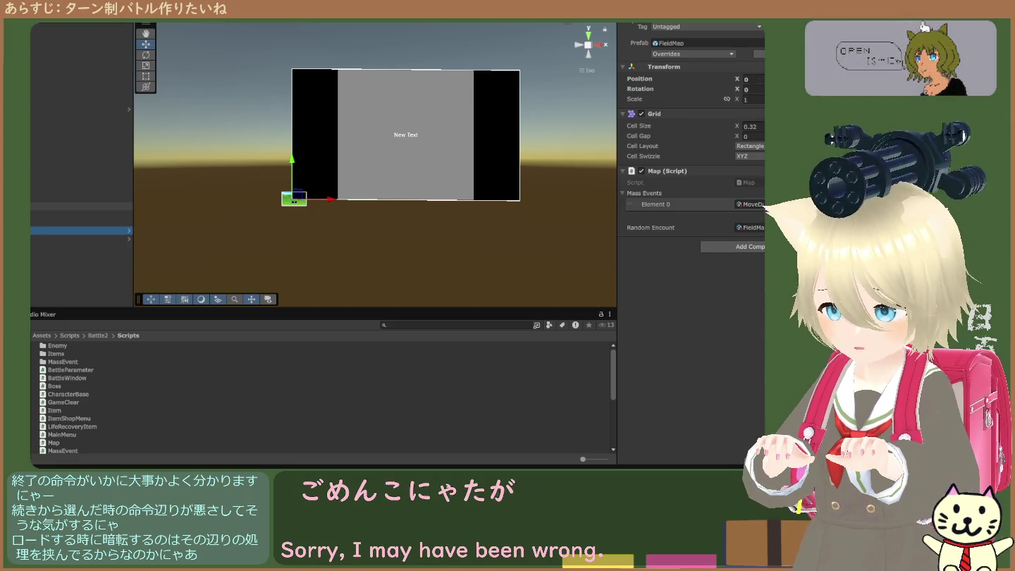
{"action": "left_click", "coordinate": [81, 206]}
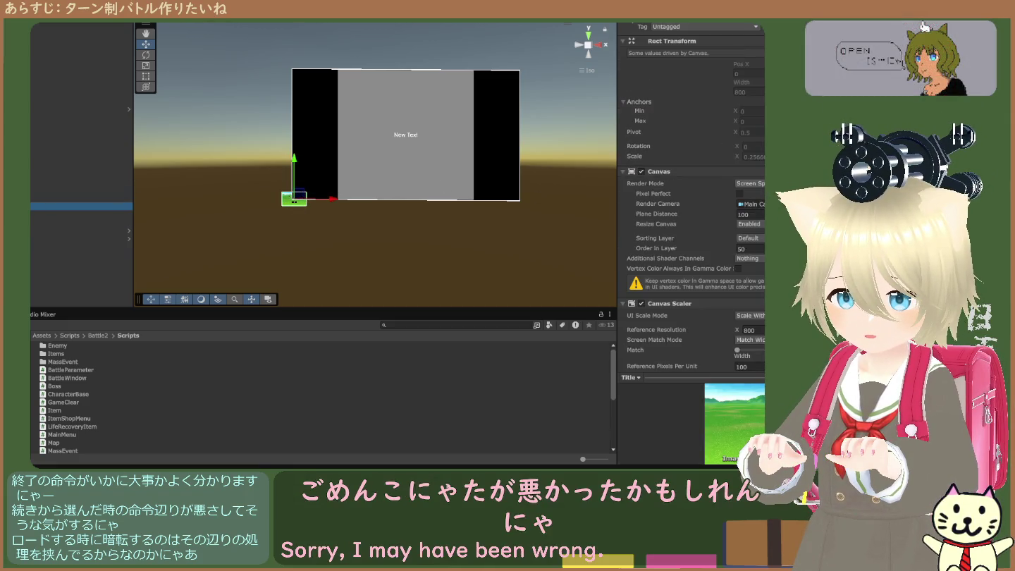
{"action": "left_click", "coordinate": [747, 183]}
{"action": "left_click", "coordinate": [747, 174]}
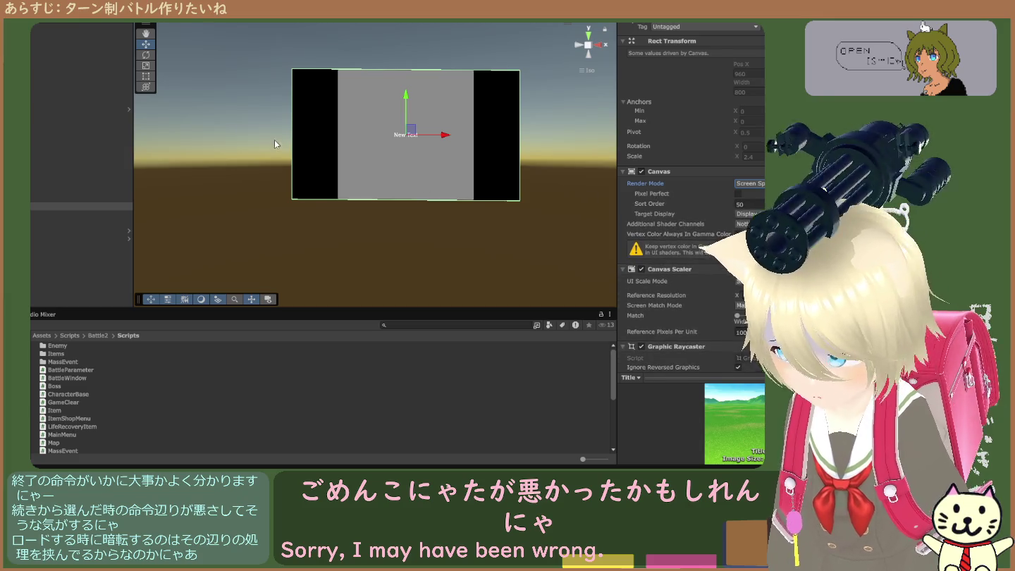
Step: Inspect the ItemShop, MessageWindow, EventSystem, GameClearWindow and RPG Scene Manager objects
{"action": "left_click", "coordinate": [81, 149]}
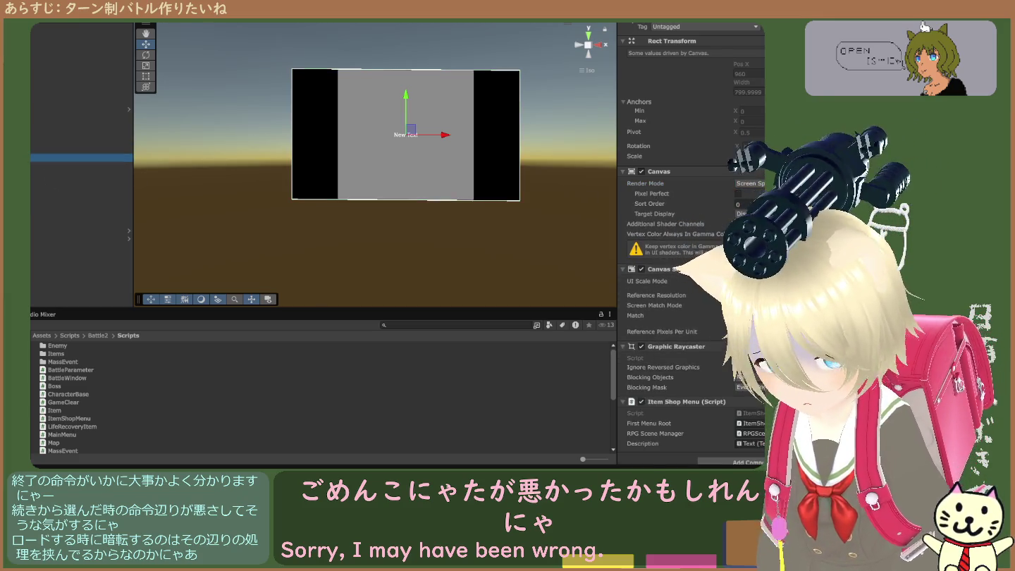
{"action": "left_click", "coordinate": [81, 166]}
{"action": "left_click", "coordinate": [81, 181]}
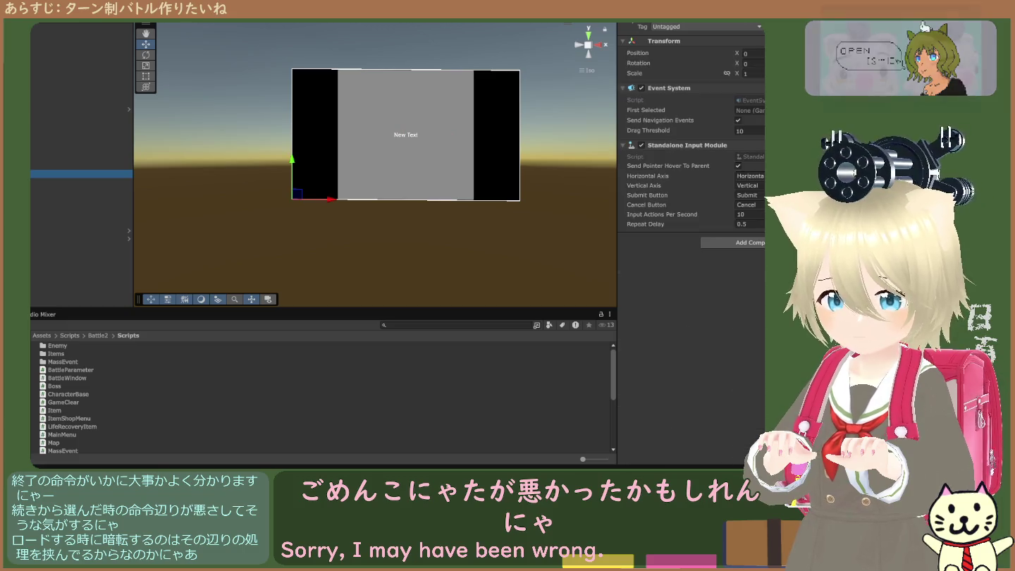
{"action": "left_click", "coordinate": [81, 182]}
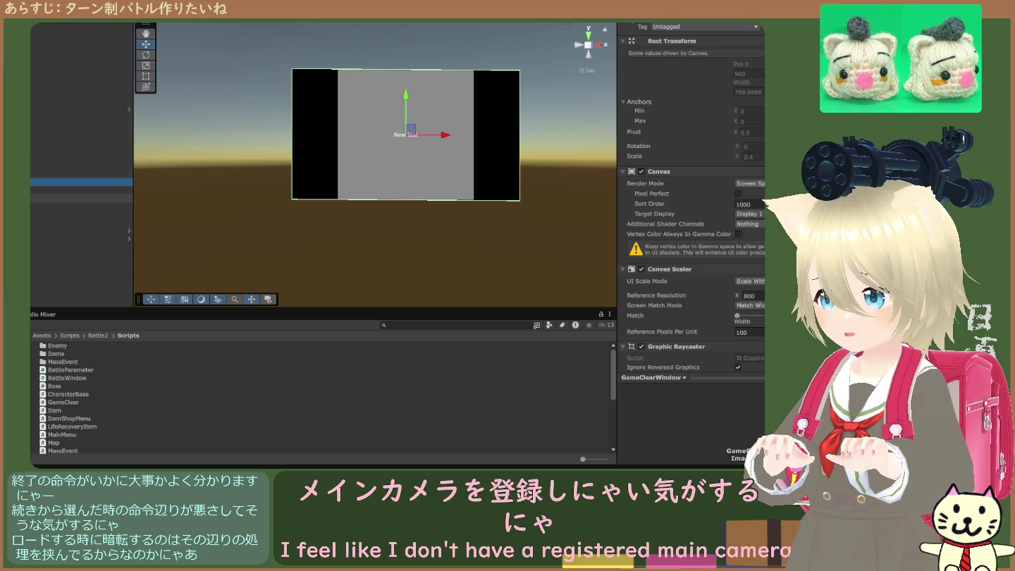
{"action": "left_click", "coordinate": [80, 190]}
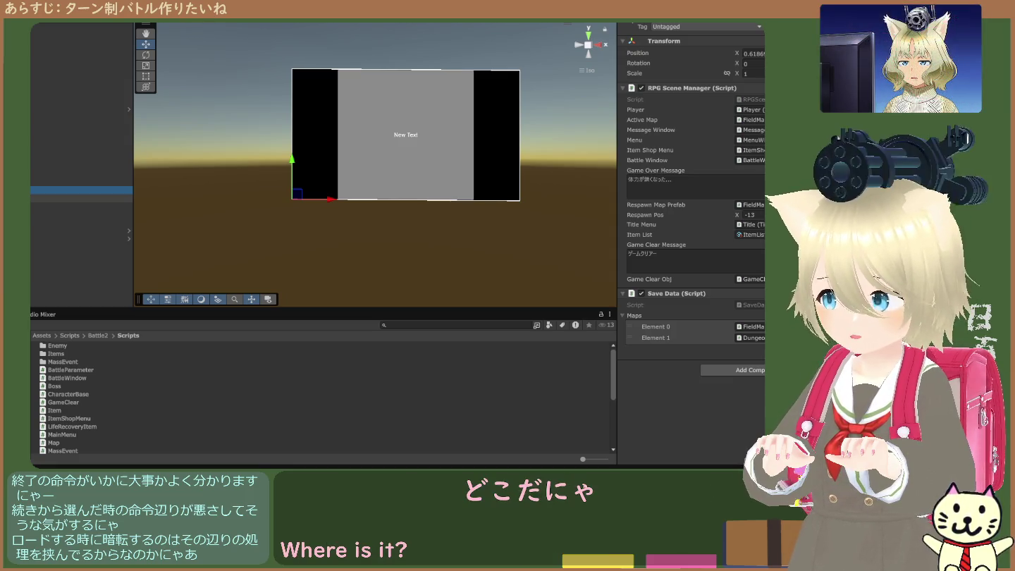
Step: Inspect BattleWindow, Title, Commands, FieldMap, Player and ItemShop, then browse up through Scripts to Assets
{"action": "key", "text": "Down"}
{"action": "scroll", "coordinate": [705, 247], "scroll_direction": "down", "scroll_amount": 10}
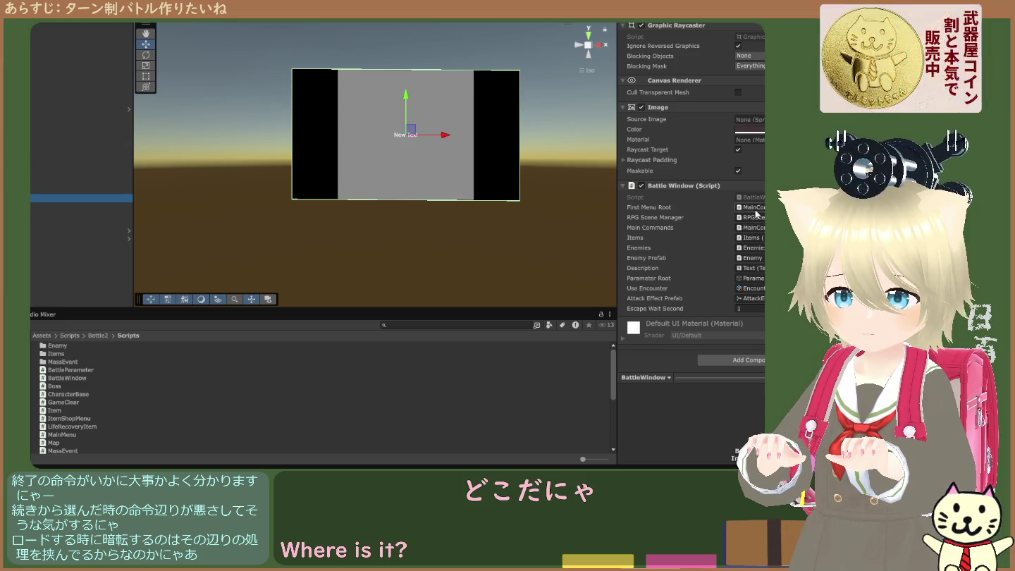
{"action": "left_click", "coordinate": [39, 207]}
{"action": "scroll", "coordinate": [695, 234], "scroll_direction": "down", "scroll_amount": 1}
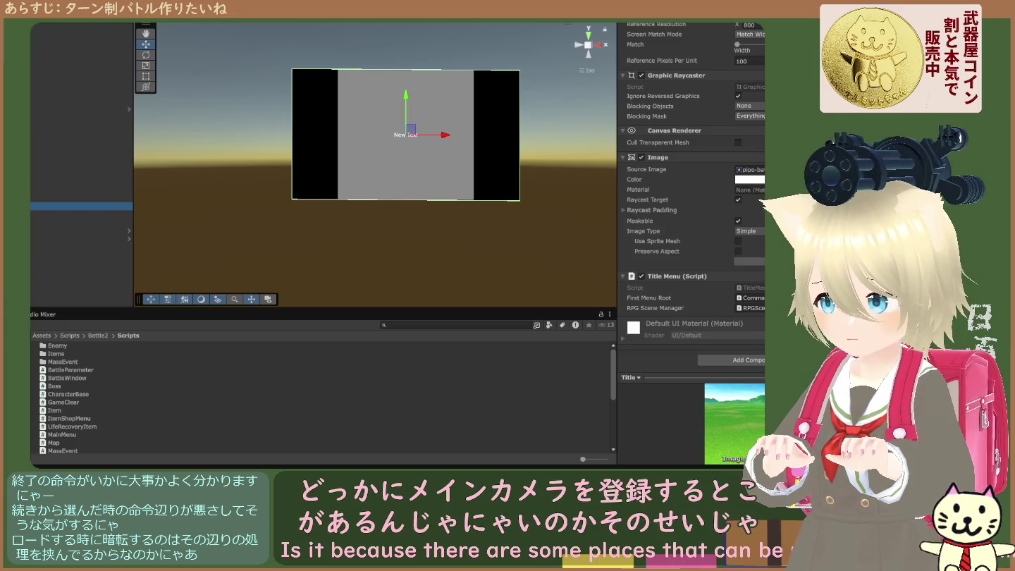
{"action": "left_click", "coordinate": [42, 223]}
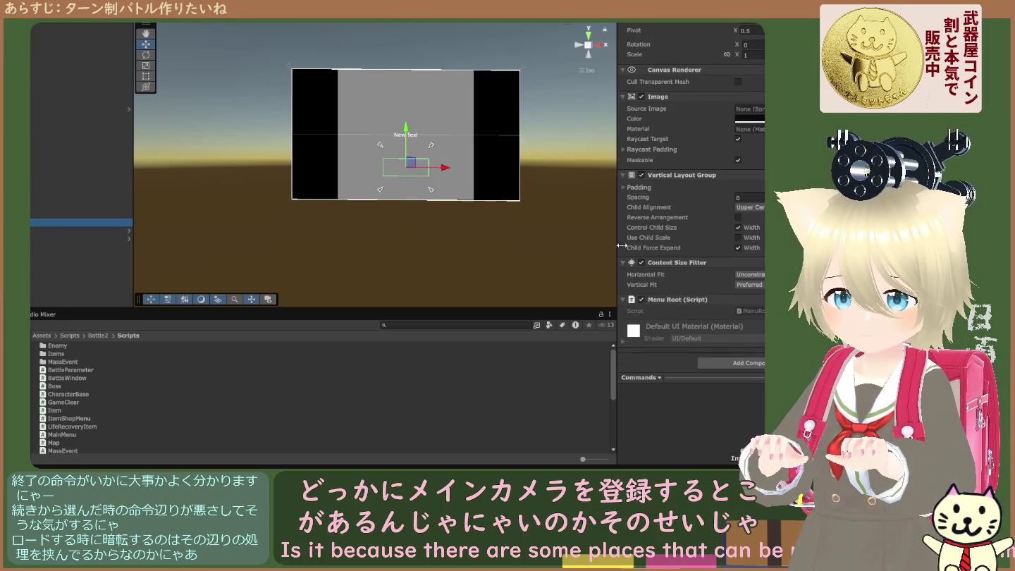
{"action": "left_click", "coordinate": [42, 231]}
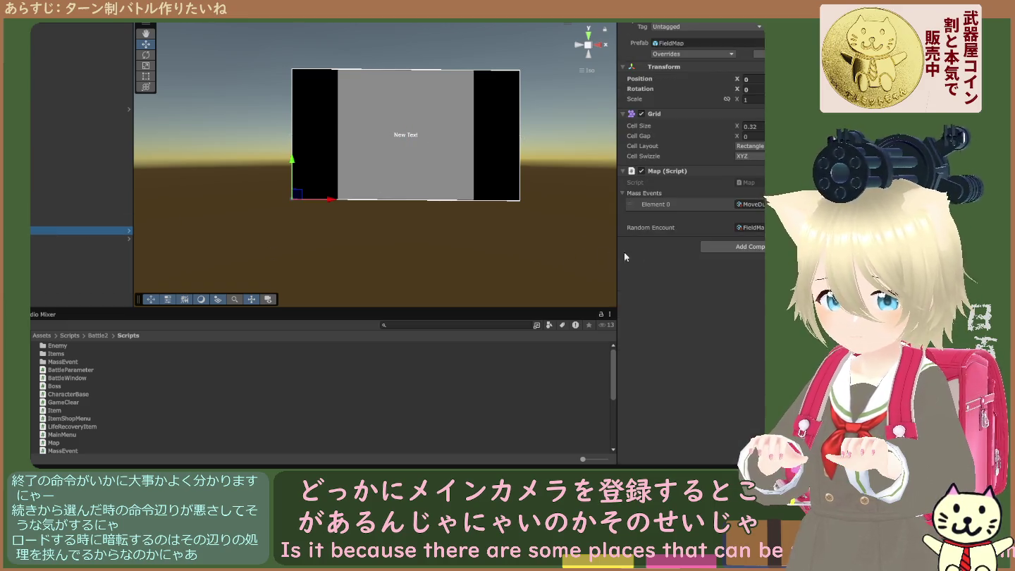
{"action": "key", "text": "Down"}
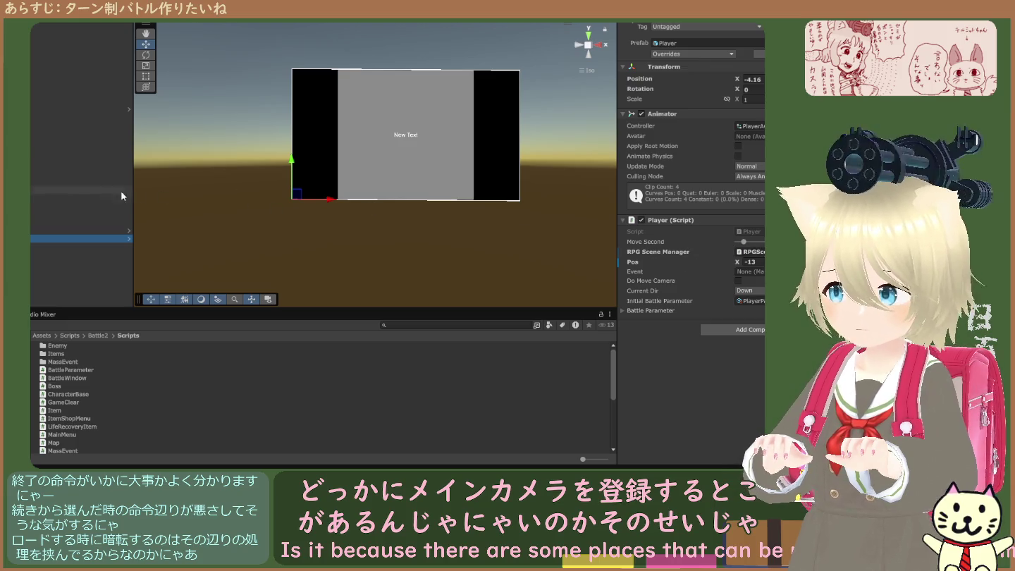
{"action": "left_click", "coordinate": [70, 148]}
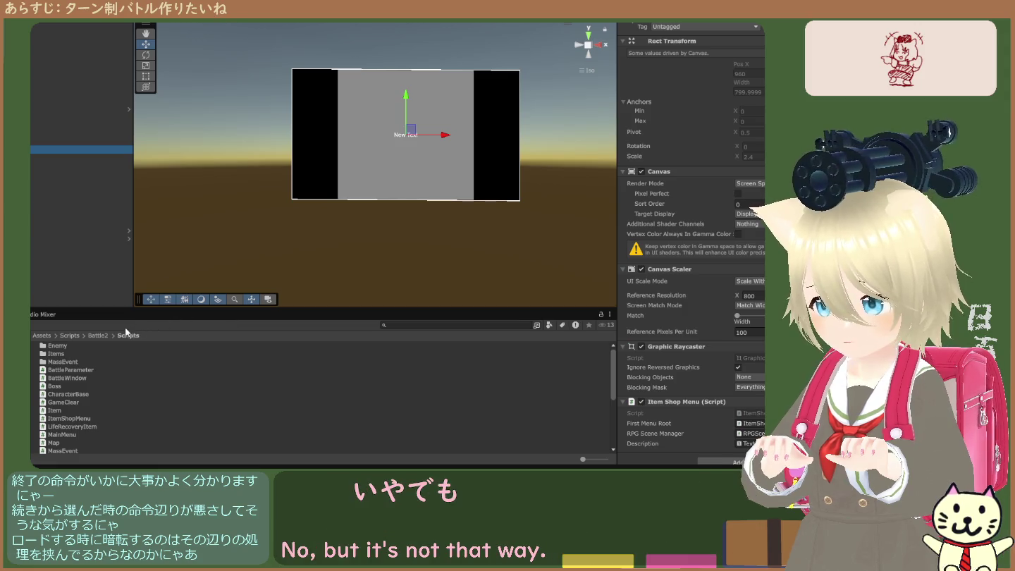
{"action": "left_click", "coordinate": [71, 335]}
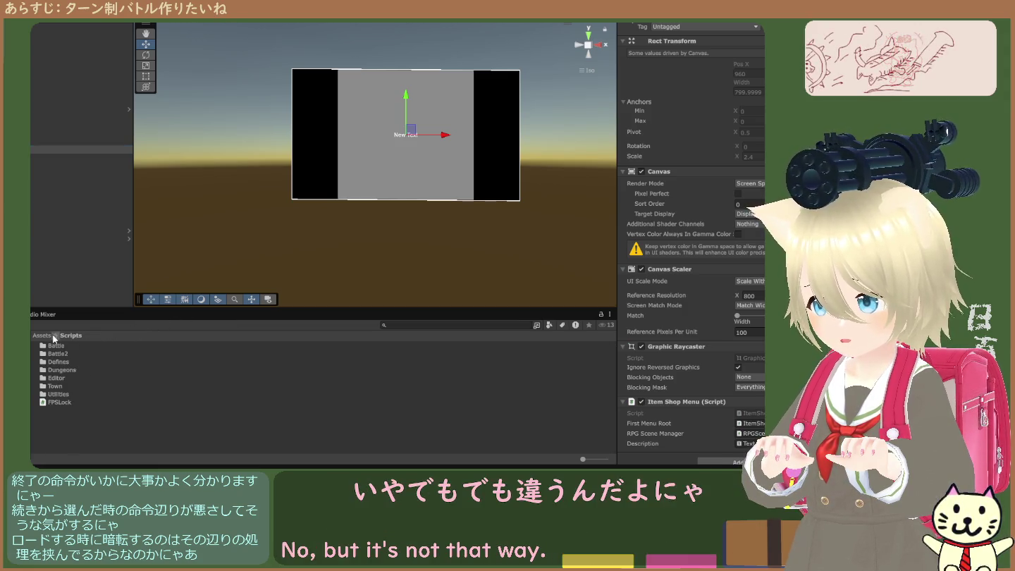
{"action": "left_click", "coordinate": [48, 336]}
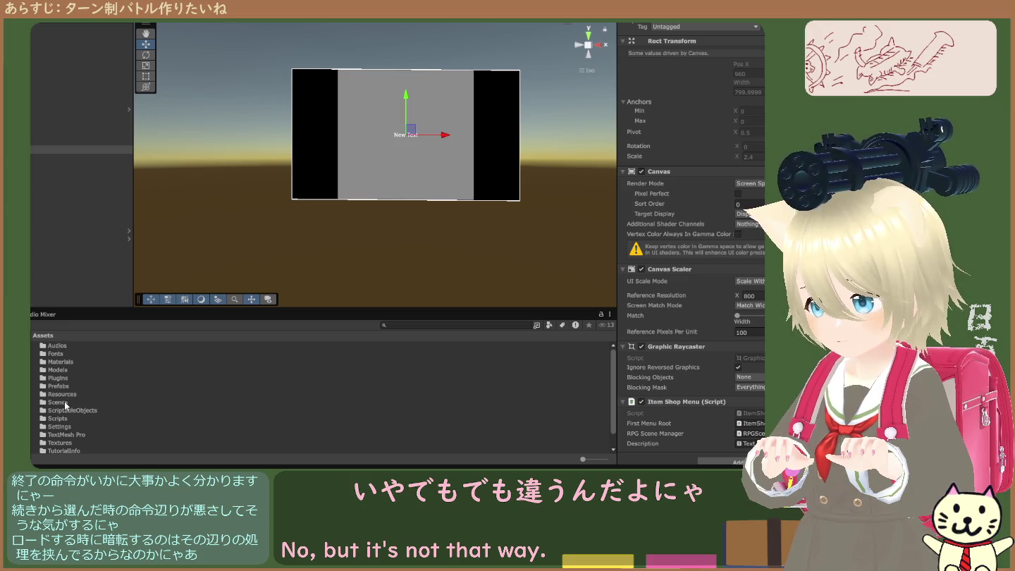
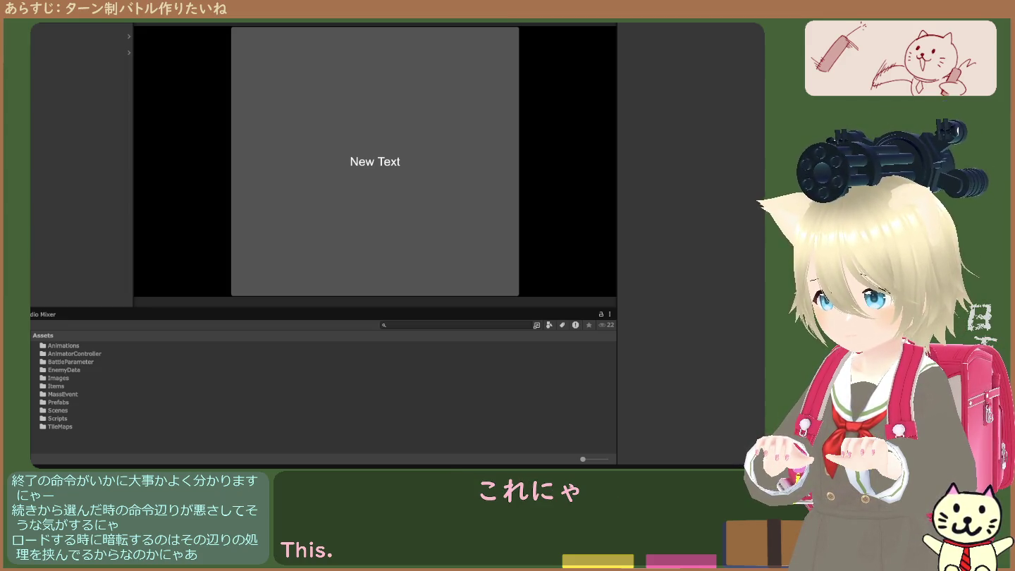
Step: Browse the Scenes folder and search assets for 'sce', confirming RPGScene is the only scene
{"action": "double_click", "coordinate": [57, 409]}
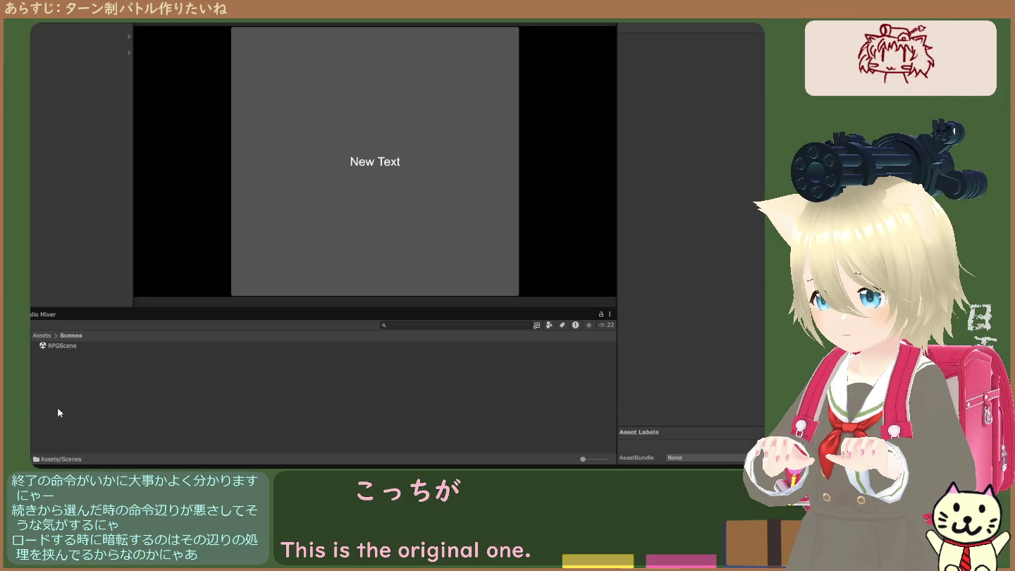
{"action": "left_click", "coordinate": [63, 346]}
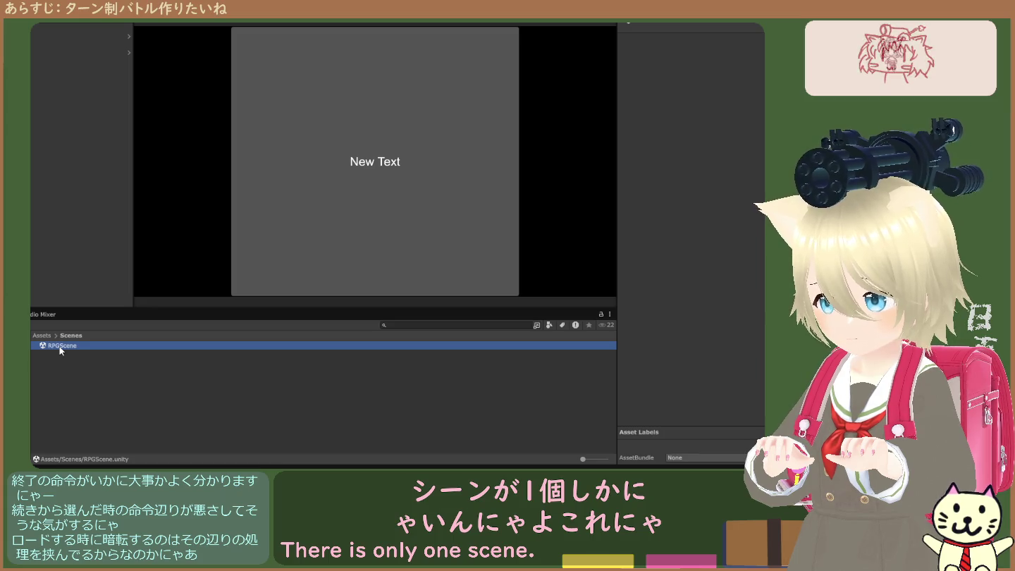
{"action": "left_click", "coordinate": [400, 327]}
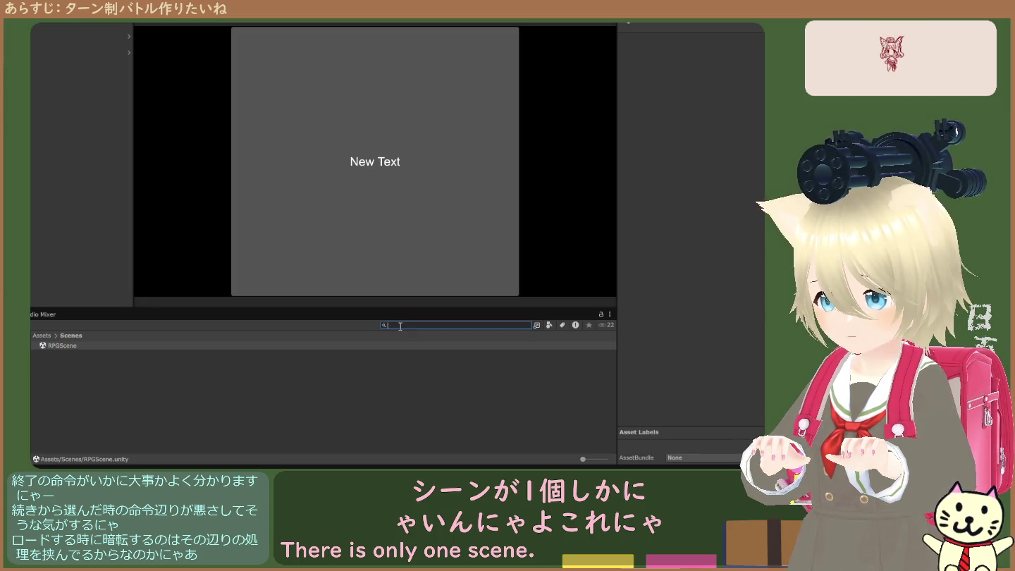
{"action": "type", "text": "sce"}
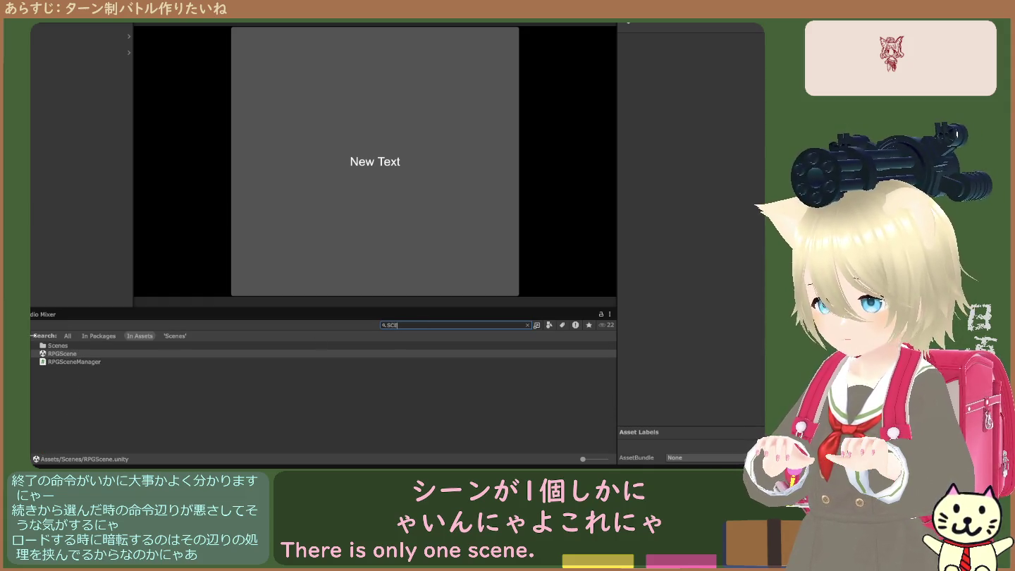
{"action": "double_click", "coordinate": [63, 345]}
{"action": "left_click", "coordinate": [64, 346]}
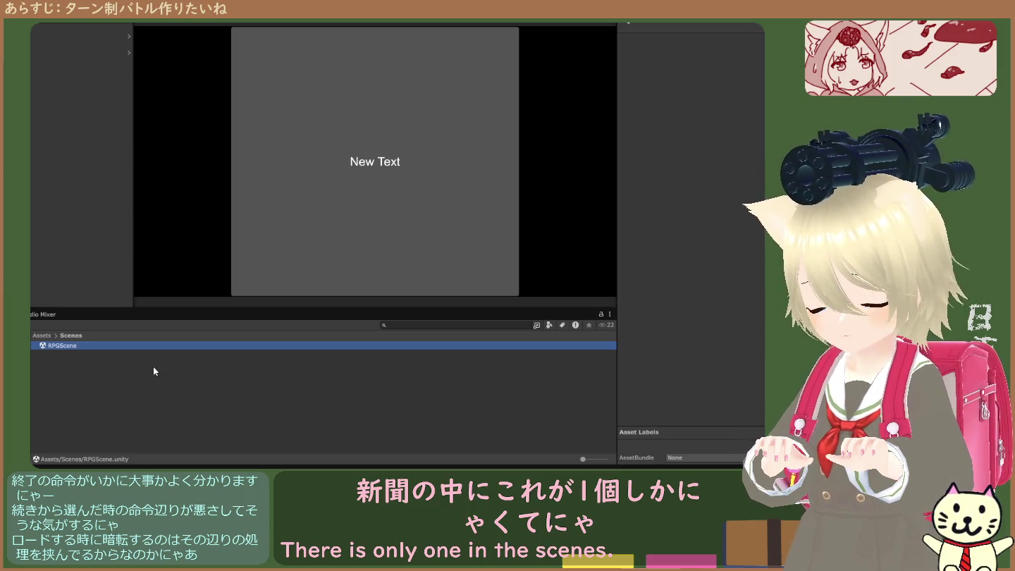
{"action": "left_click", "coordinate": [67, 350]}
{"action": "left_click", "coordinate": [67, 346]}
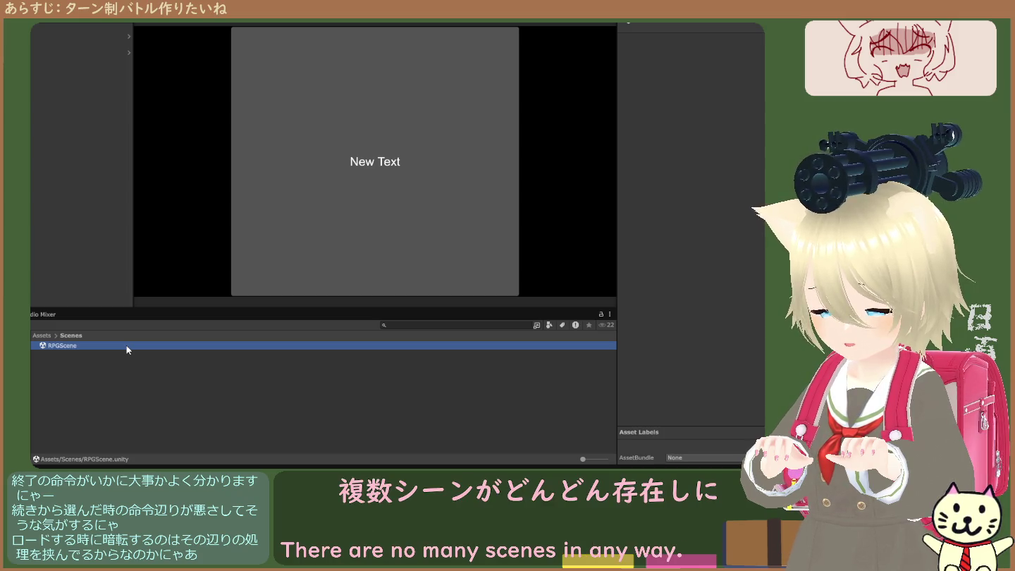
{"action": "double_click", "coordinate": [107, 348]}
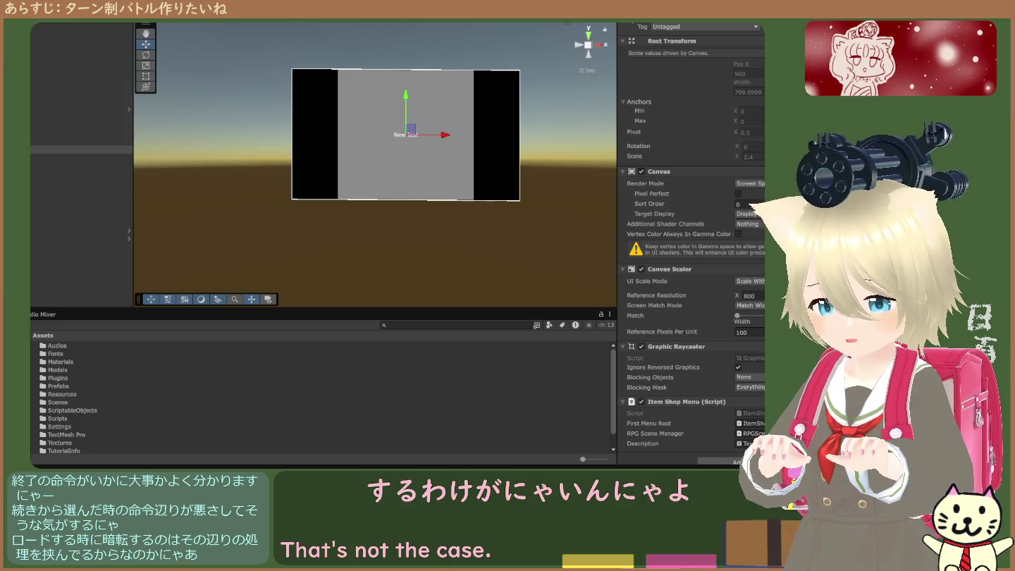
Step: Review the Main Menu and Item Shop Menu canvas components in the Inspector
{"action": "left_click", "coordinate": [31, 157]}
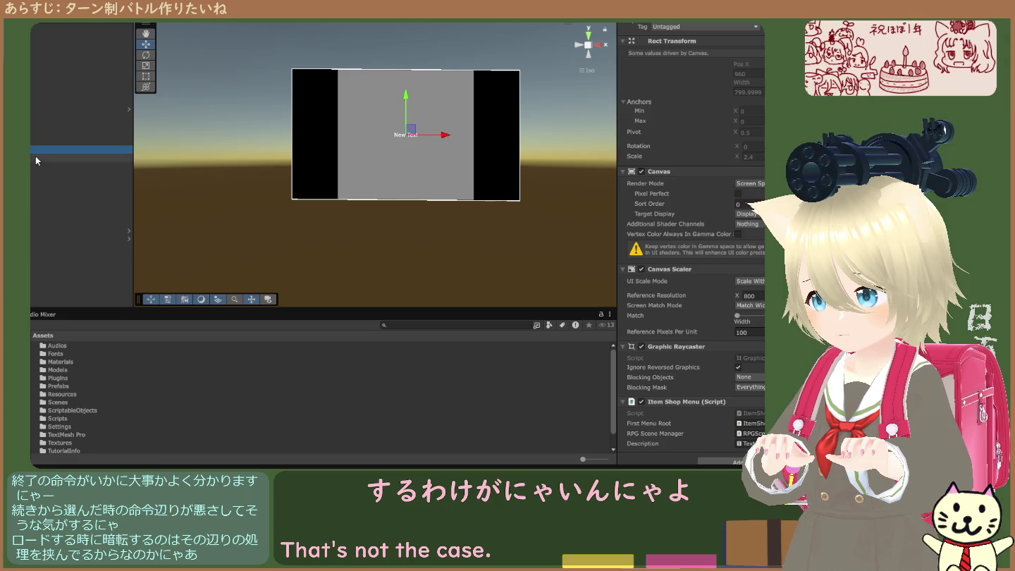
{"action": "left_click", "coordinate": [37, 149]}
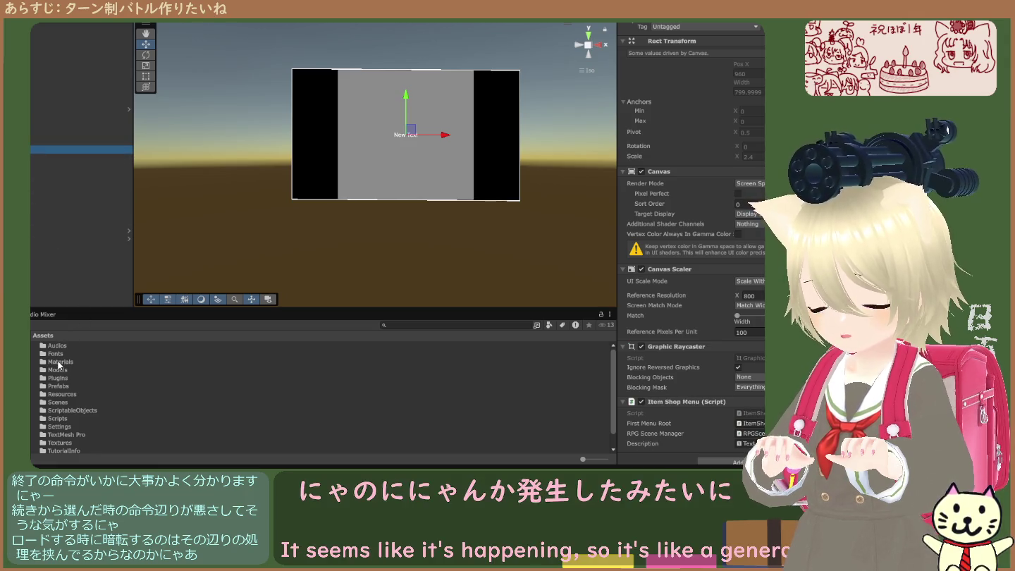
{"action": "scroll", "coordinate": [56, 368], "scroll_direction": "down", "scroll_amount": 2}
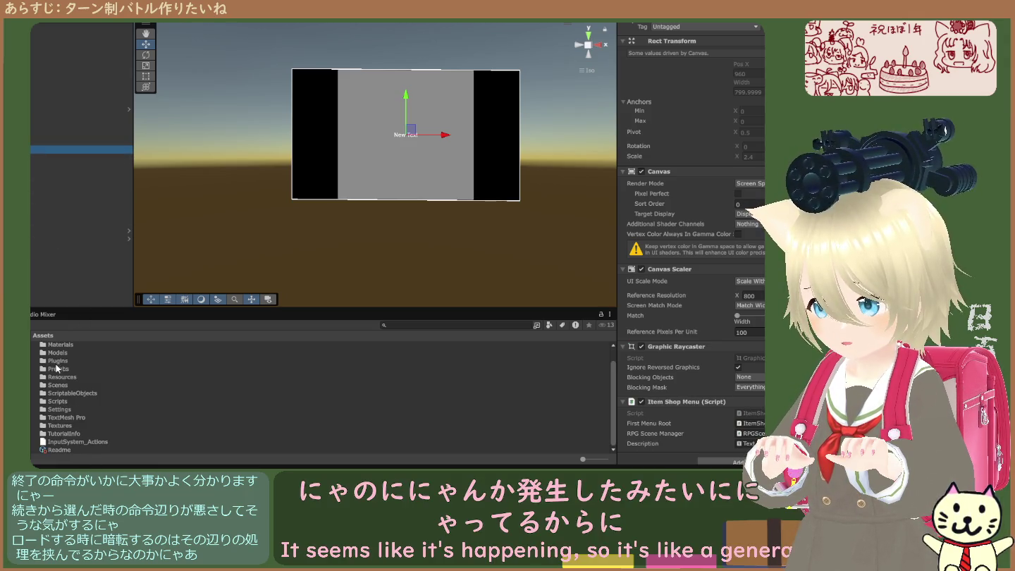
Step: Navigate to Scripts > Battle2 > Scenes and select the RPGScene asset
{"action": "double_click", "coordinate": [65, 401]}
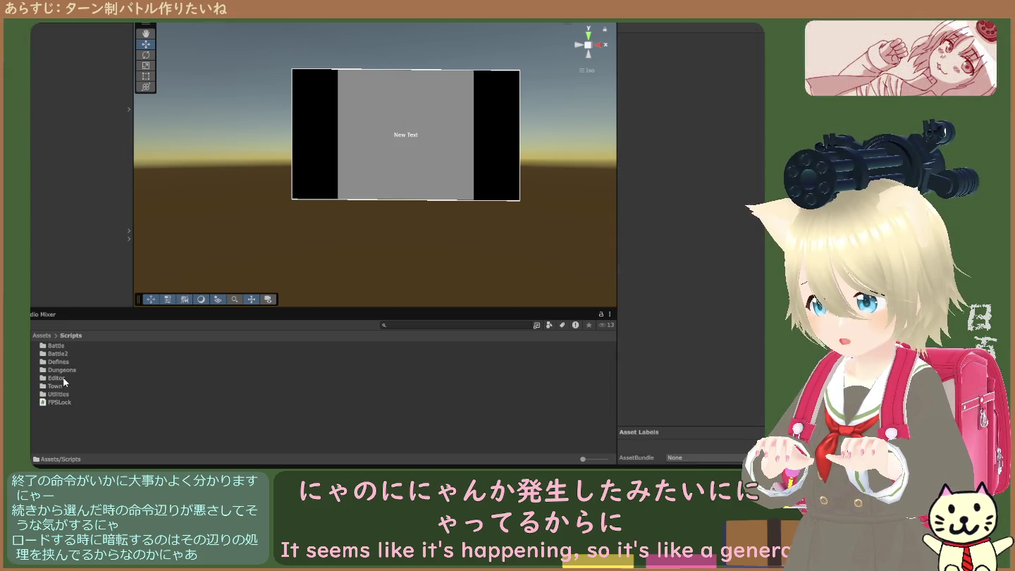
{"action": "double_click", "coordinate": [58, 354]}
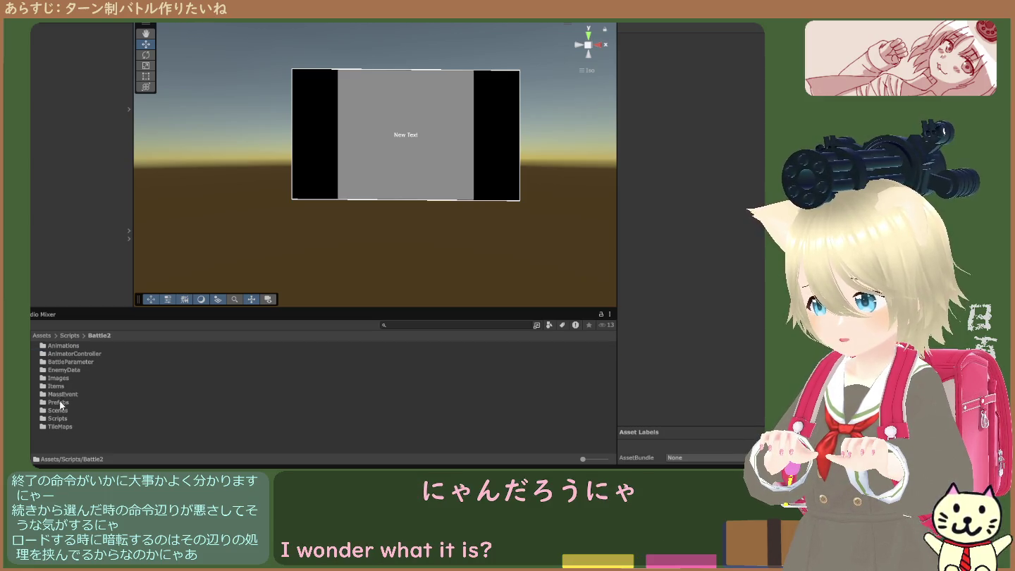
{"action": "double_click", "coordinate": [60, 409]}
{"action": "left_click", "coordinate": [62, 346]}
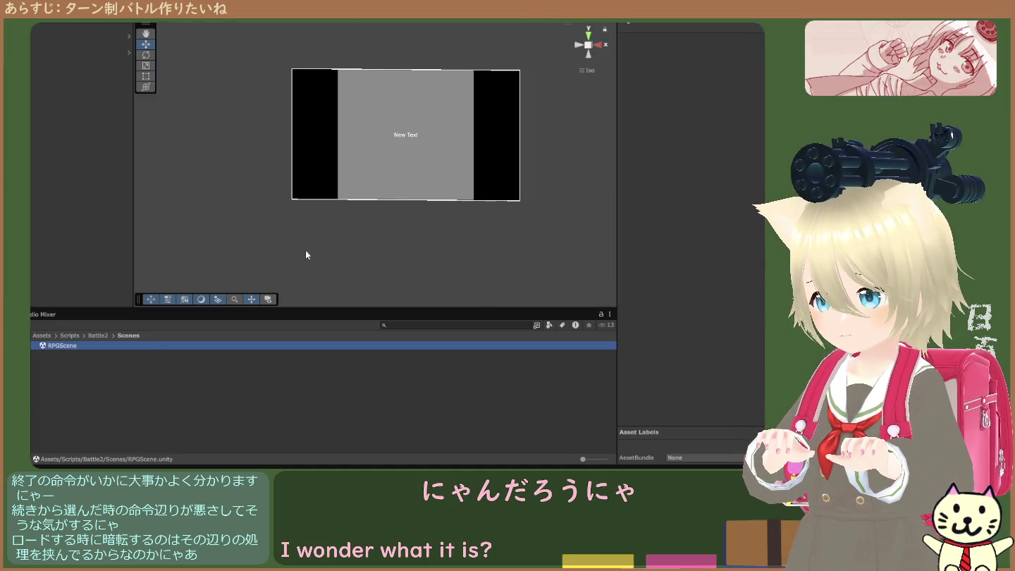
Step: Inspect the Main Camera's settings: orthographic, size 1
{"action": "left_click", "coordinate": [81, 29]}
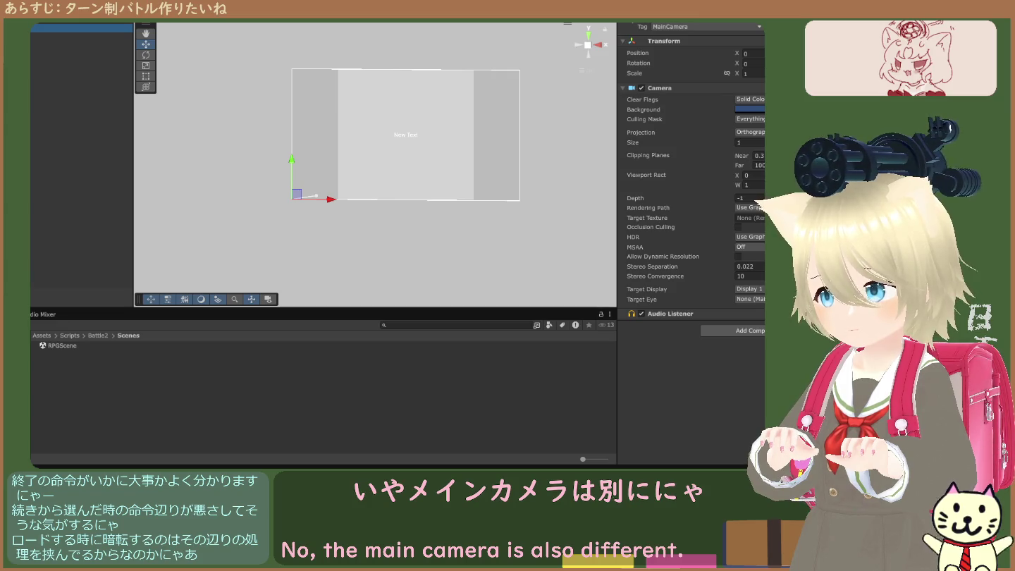
{"action": "left_click", "coordinate": [81, 177]}
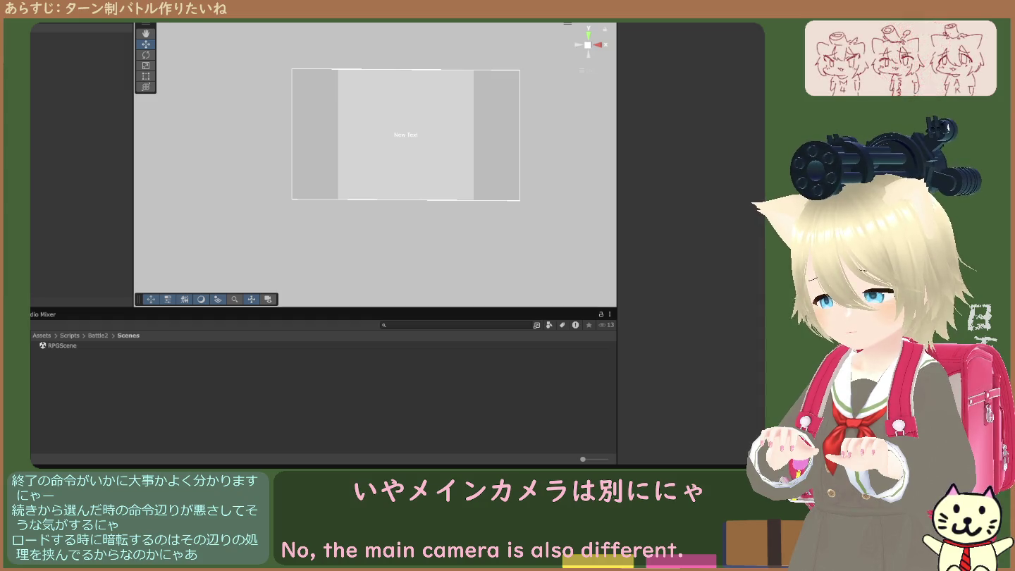
{"action": "left_click", "coordinate": [81, 28]}
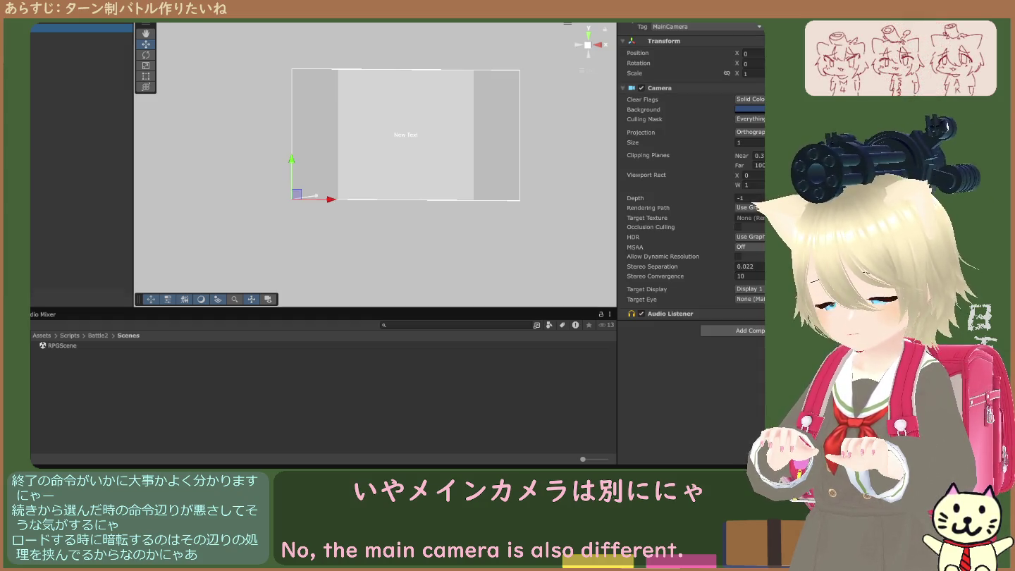
{"action": "left_click", "coordinate": [56, 338]}
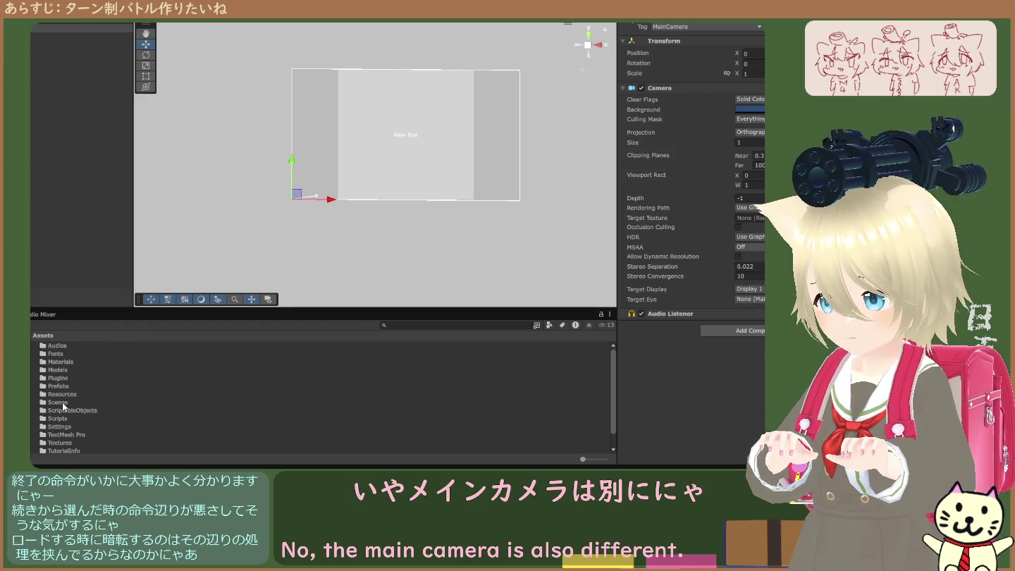
Step: Load Battle2.unity from the top-level Assets/Scenes folder
{"action": "double_click", "coordinate": [58, 402]}
{"action": "left_click", "coordinate": [60, 354]}
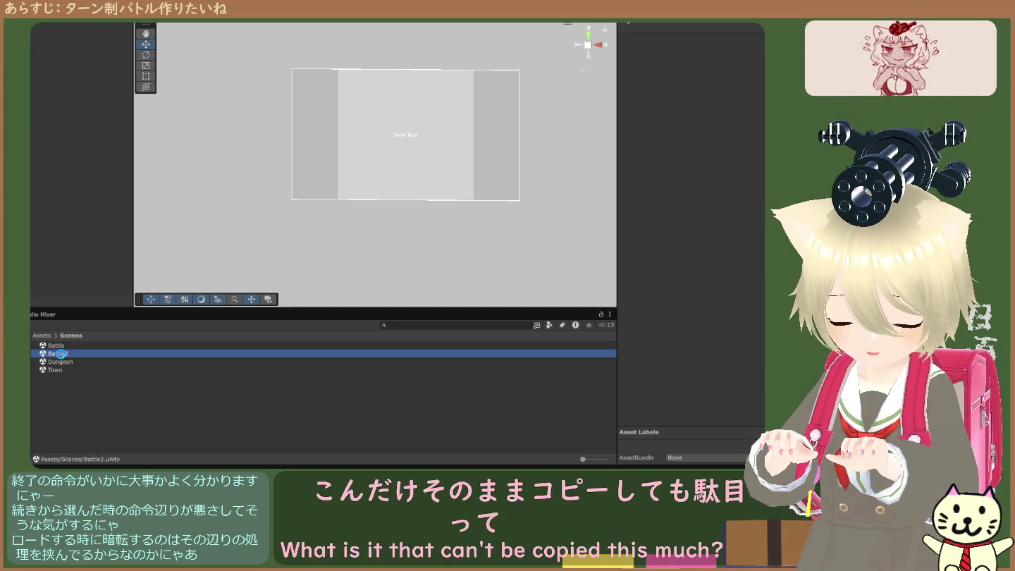
{"action": "double_click", "coordinate": [61, 354]}
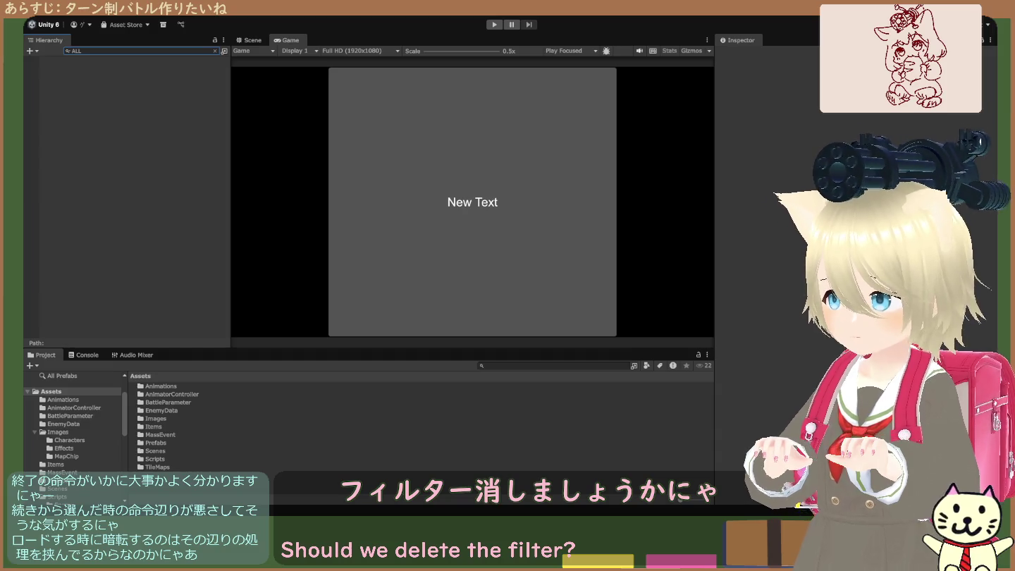
{"action": "left_click", "coordinate": [133, 51]}
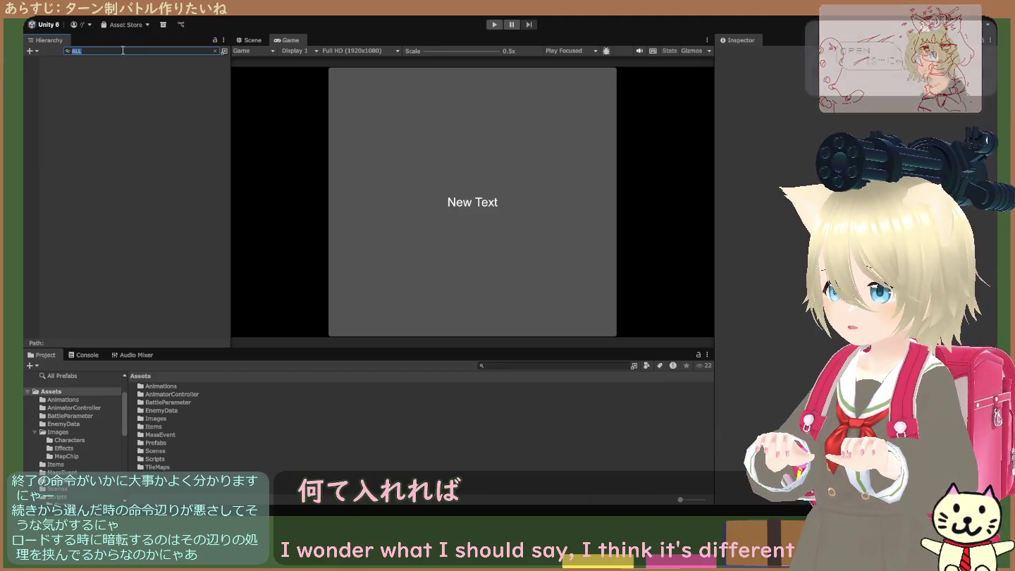
{"action": "type", "text": "Al"}
{"action": "key", "text": "BackSpace"}
{"action": "key", "text": "BackSpace"}
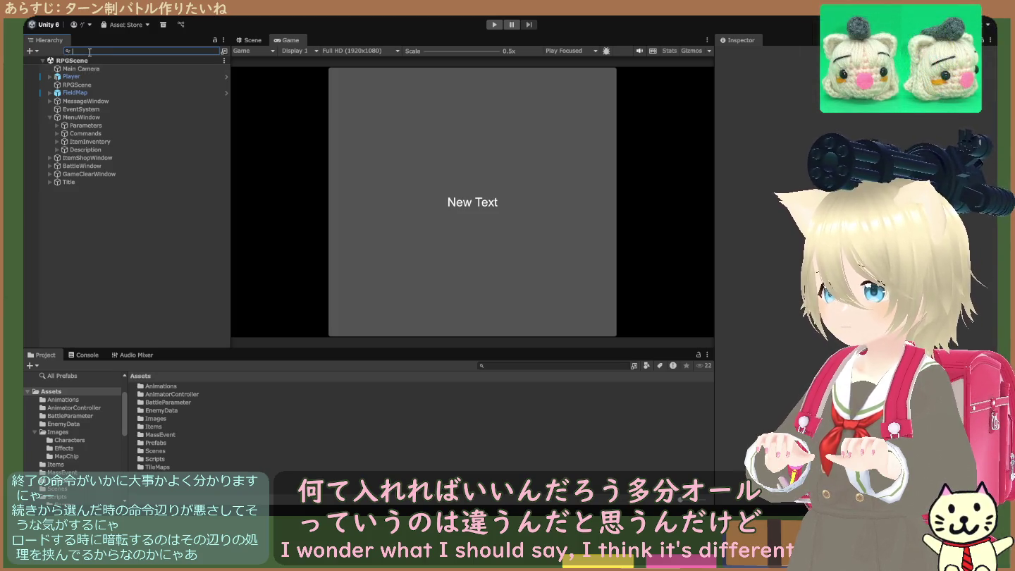
{"action": "left_click", "coordinate": [86, 62]}
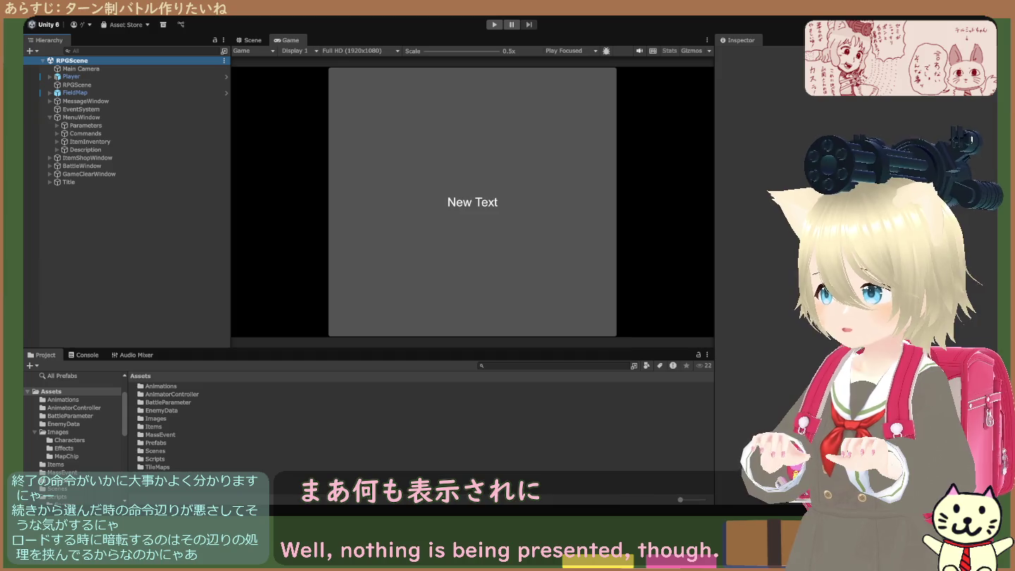
{"action": "left_click", "coordinate": [141, 51]}
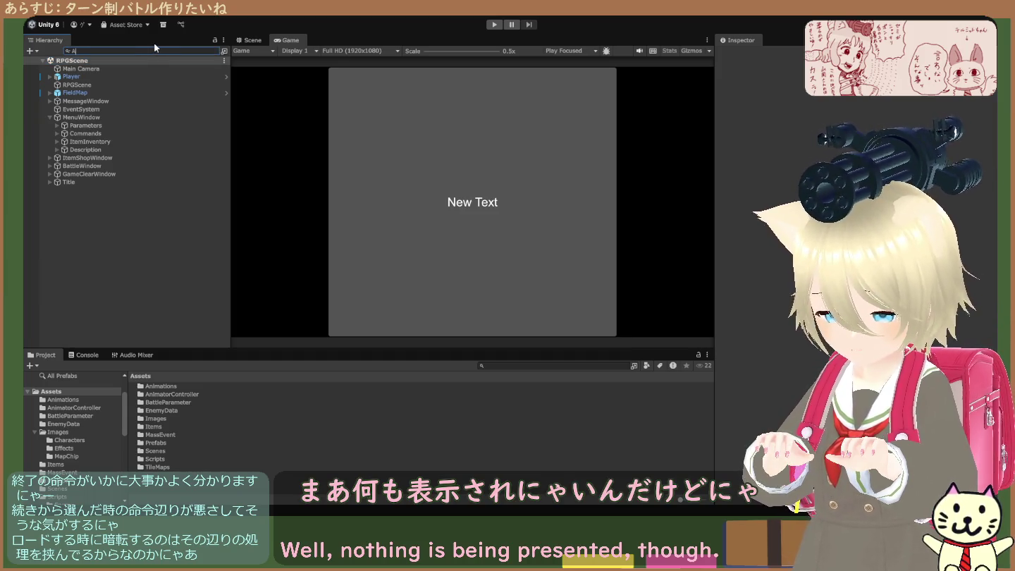
{"action": "type", "text": "ALL"}
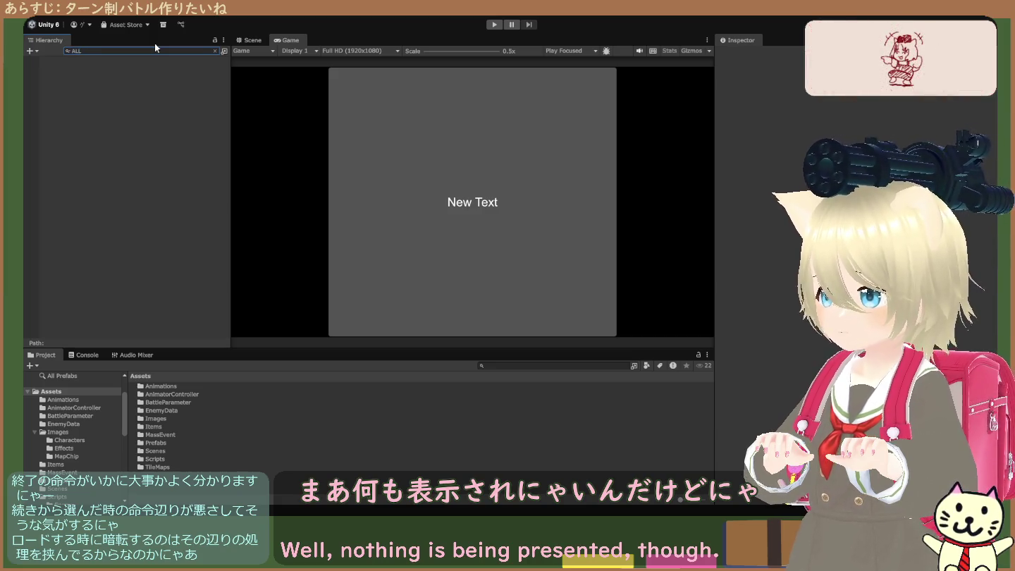
Step: Clear the Hierarchy name filters and select the Main Camera object
{"action": "left_click", "coordinate": [156, 44]}
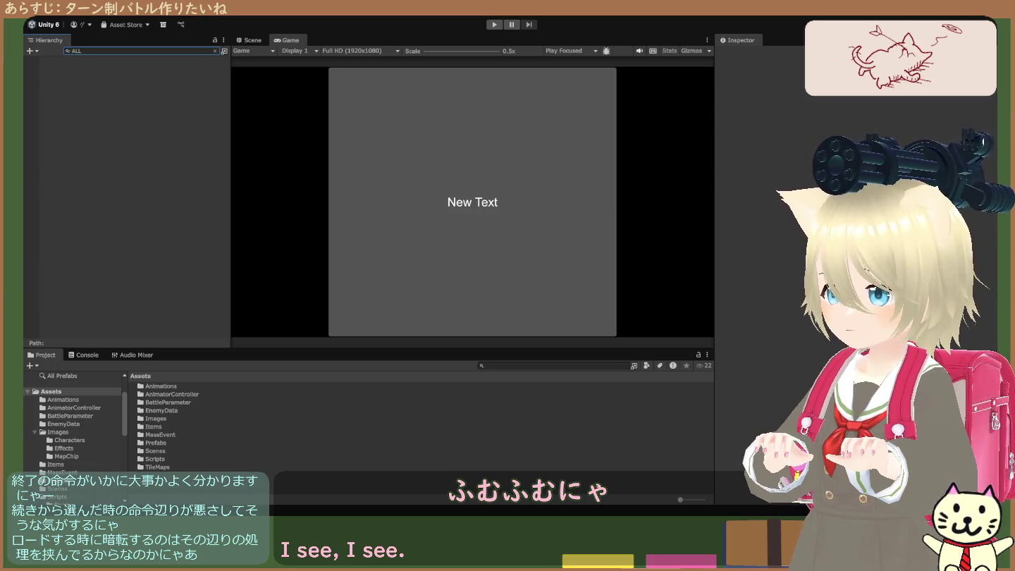
{"action": "key", "text": "BackSpace"}
{"action": "key", "text": "BackSpace"}
{"action": "key", "text": "BackSpace"}
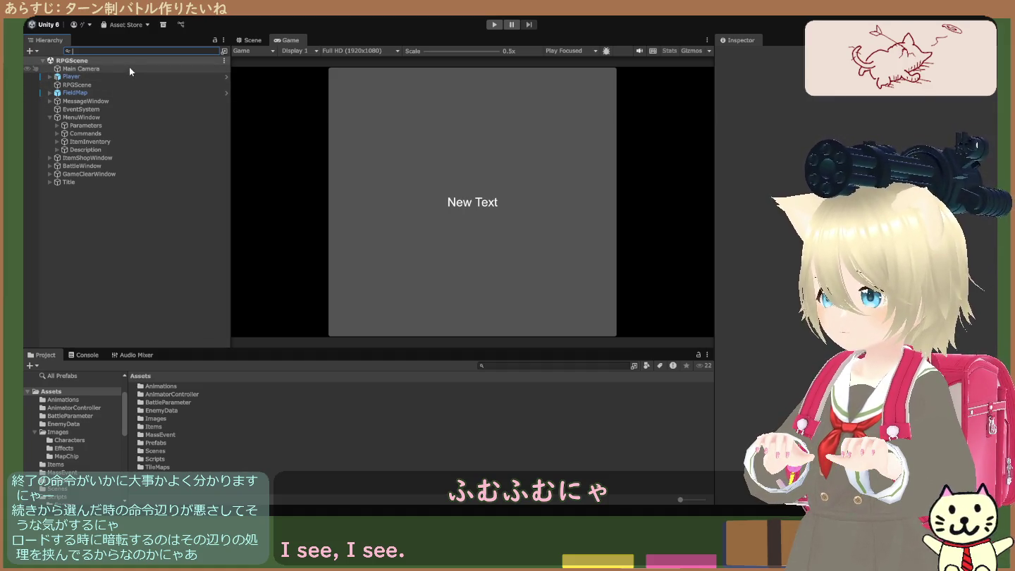
{"action": "left_click", "coordinate": [129, 67]}
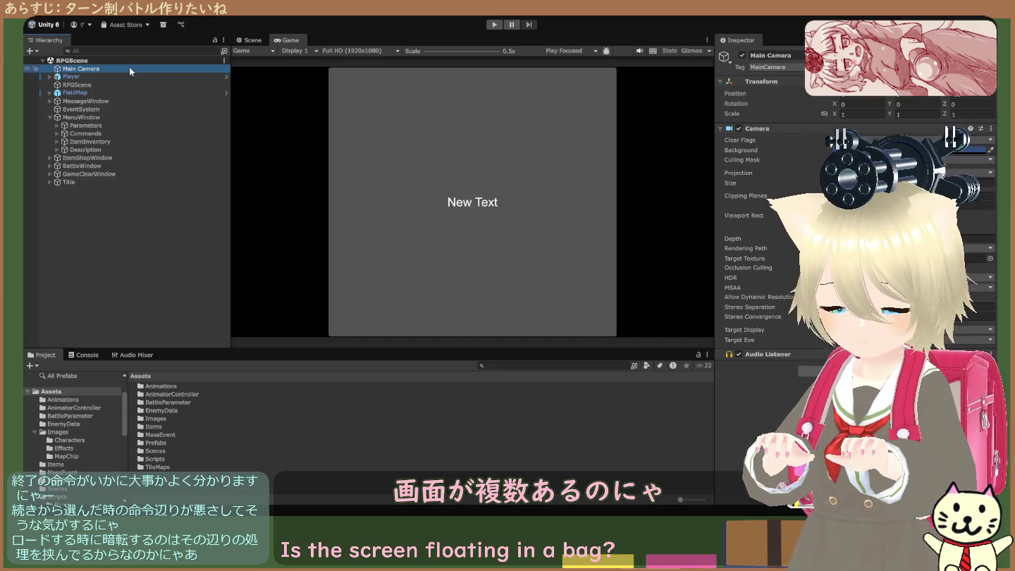
{"action": "left_click", "coordinate": [140, 52]}
{"action": "type", "text": "c"}
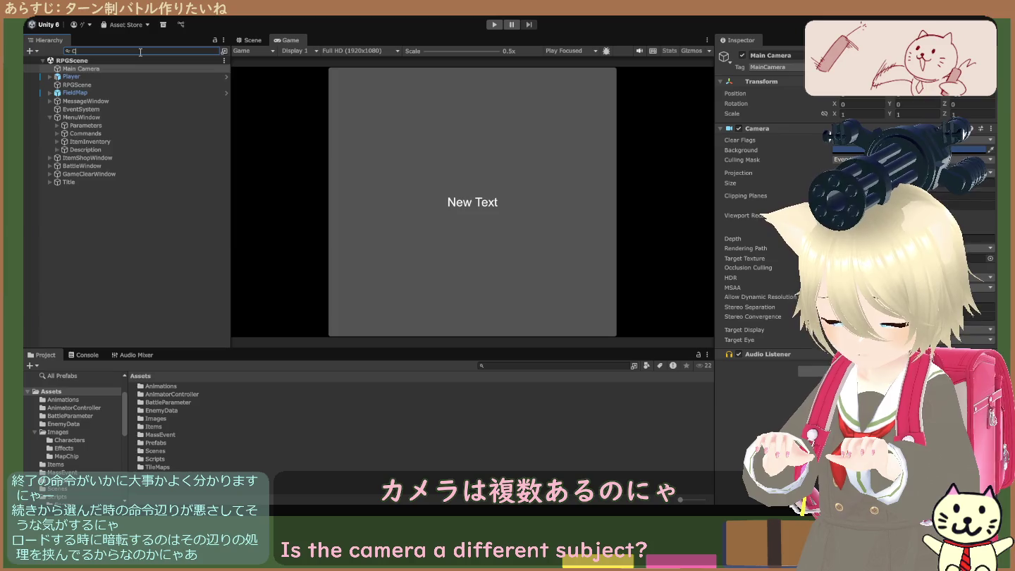
{"action": "type", "text": "HA"}
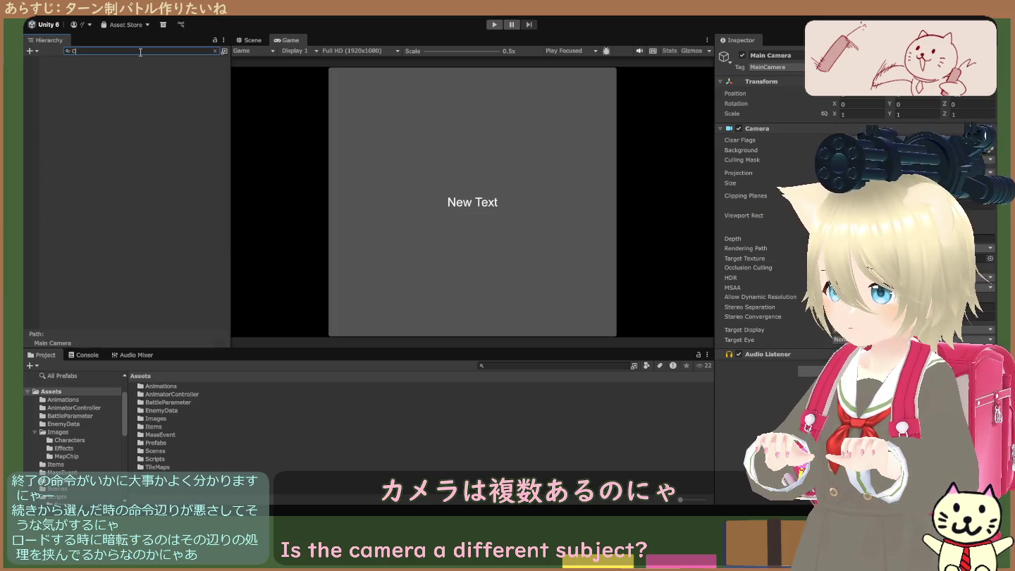
{"action": "key", "text": "BackSpace"}
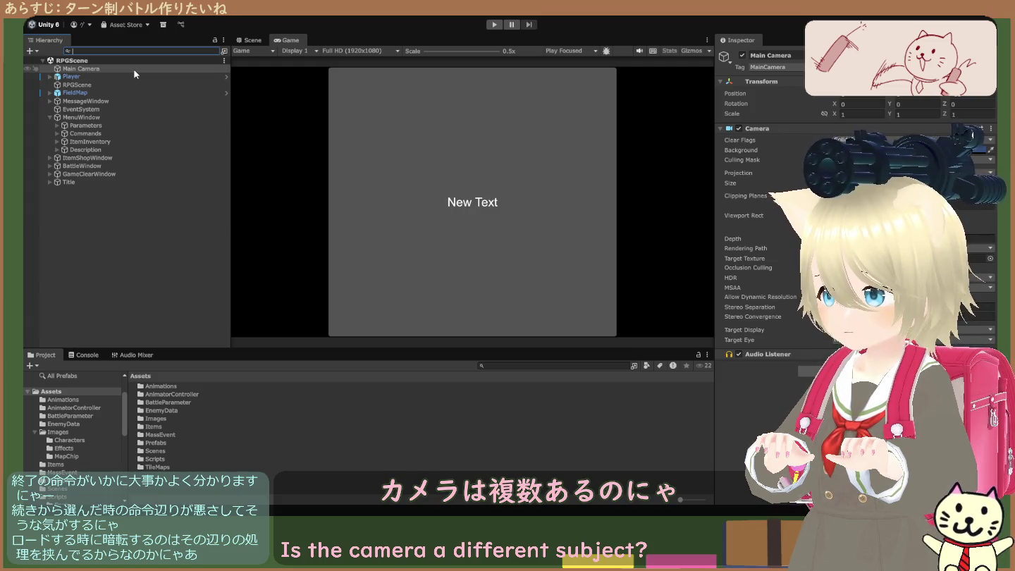
{"action": "left_click", "coordinate": [92, 70]}
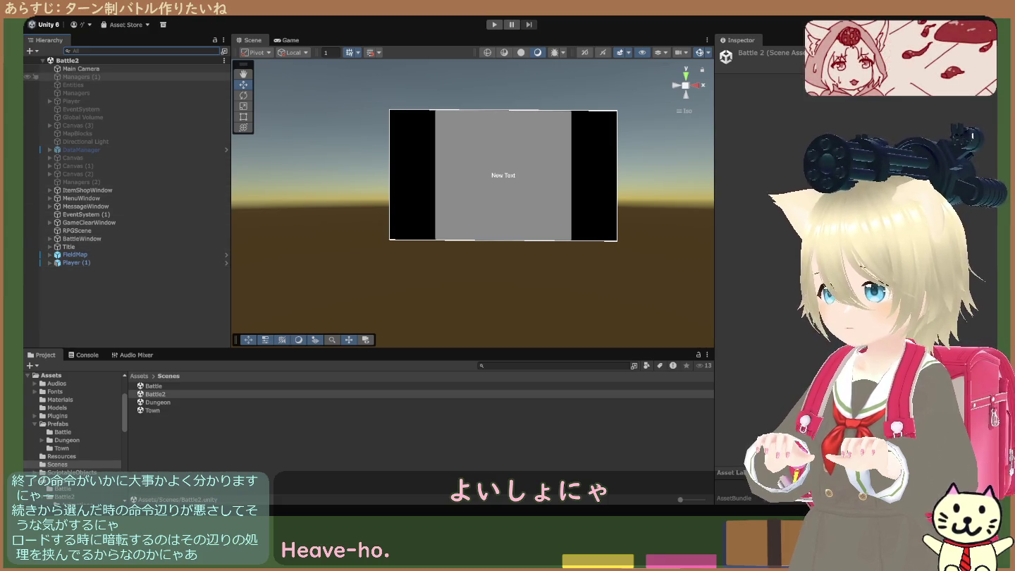
Step: Paste the copied Main Camera into Battle2, undo it, and inspect the window objects
{"action": "left_click", "coordinate": [127, 295]}
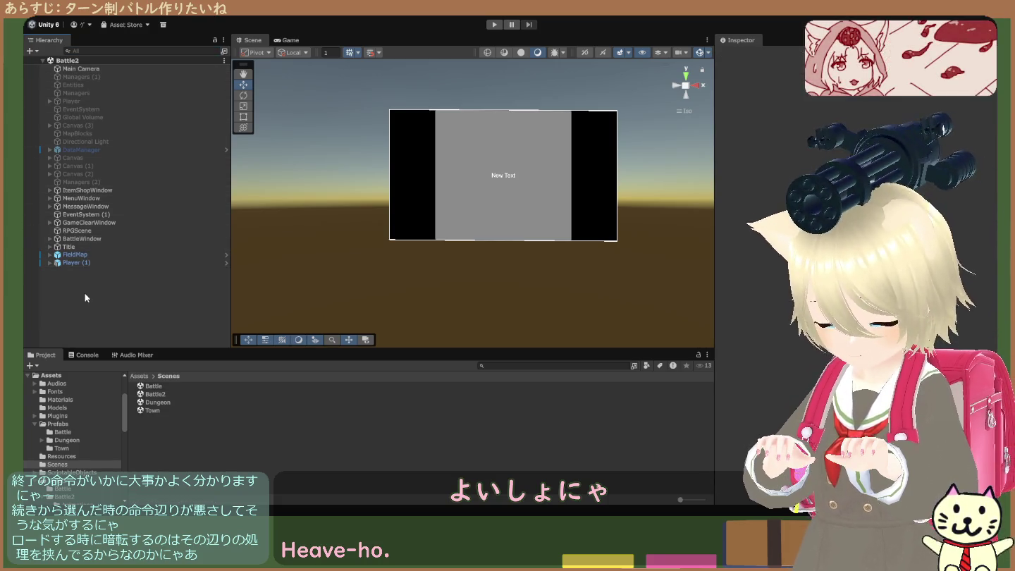
{"action": "key", "text": "ctrl+v"}
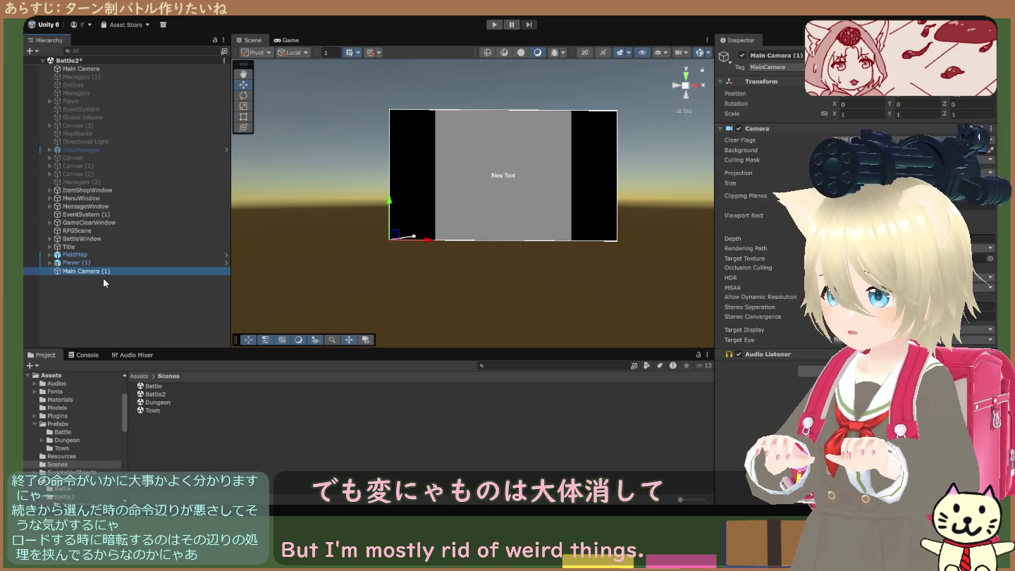
{"action": "key", "text": "ctrl+z"}
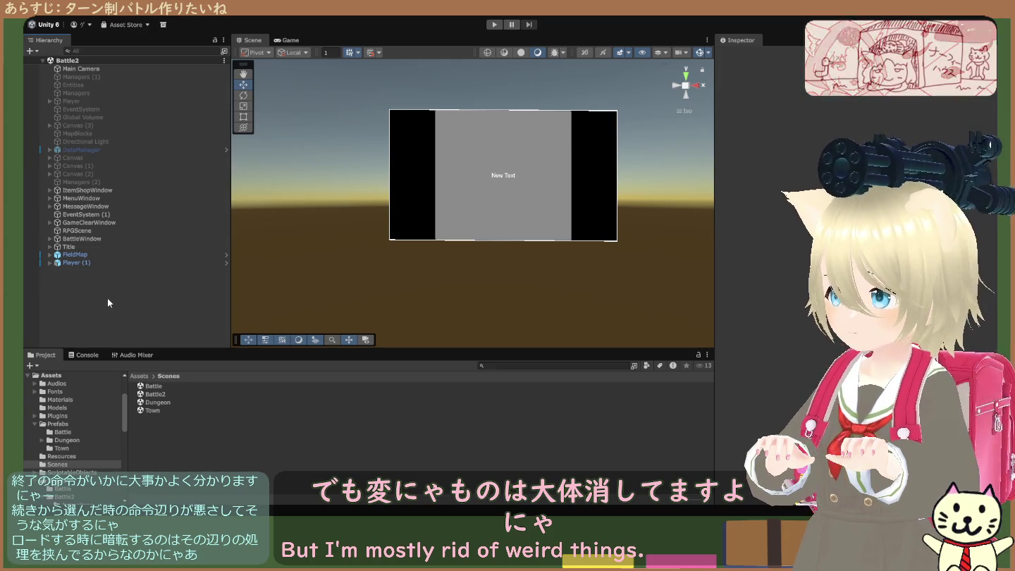
{"action": "left_click", "coordinate": [97, 190]}
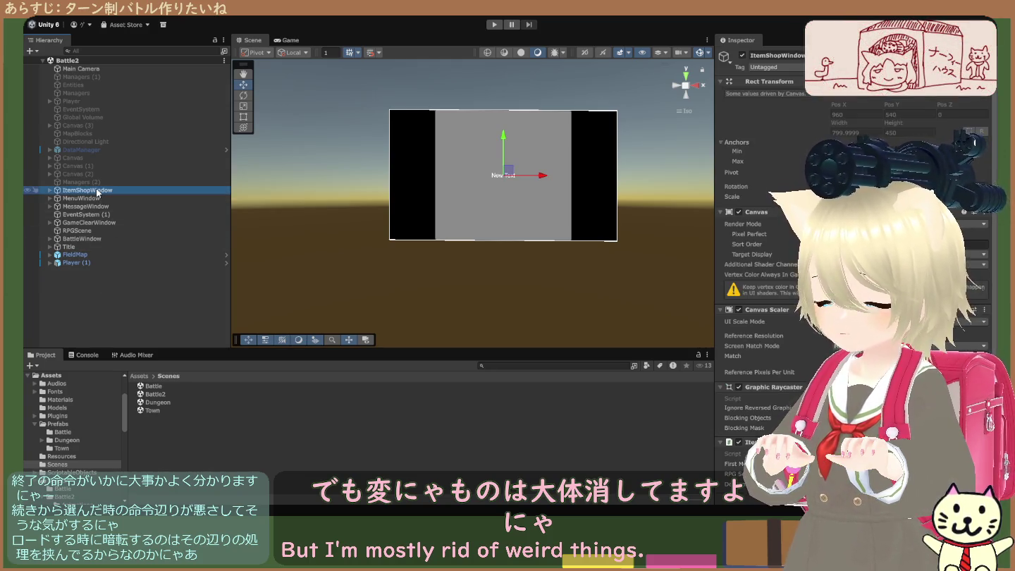
{"action": "left_click", "coordinate": [96, 237]}
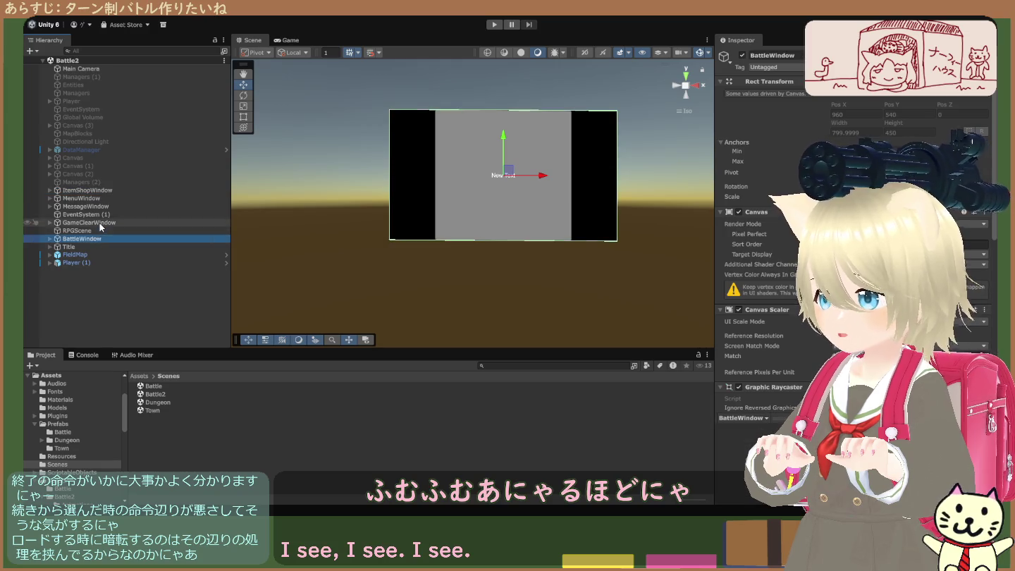
{"action": "left_click", "coordinate": [101, 214]}
{"action": "left_click", "coordinate": [101, 207]}
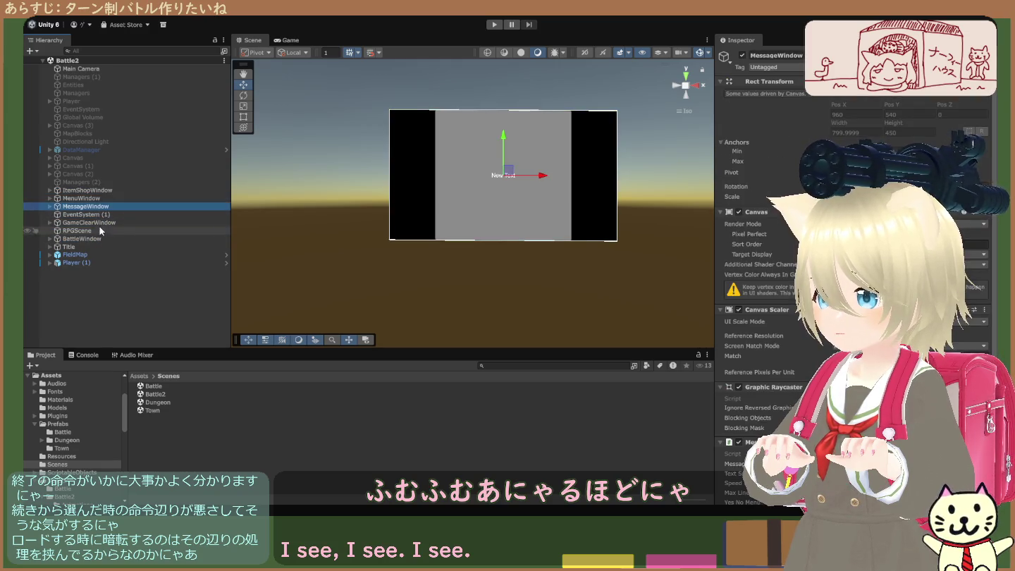
Step: Expand Title and BattleWindow, and toggle BattleWindow's active checkbox off and back on
{"action": "left_click", "coordinate": [50, 248]}
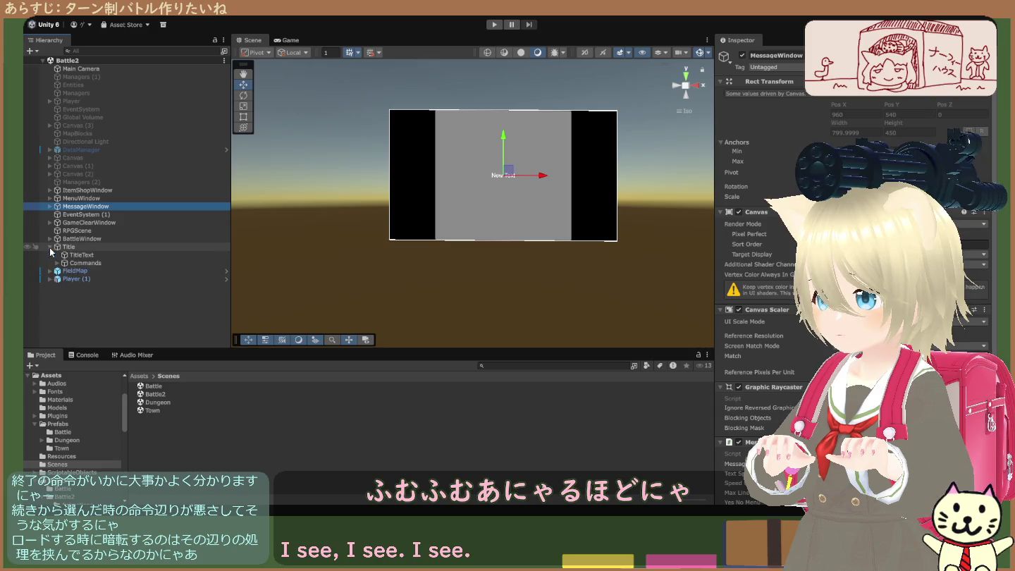
{"action": "left_click", "coordinate": [51, 239]}
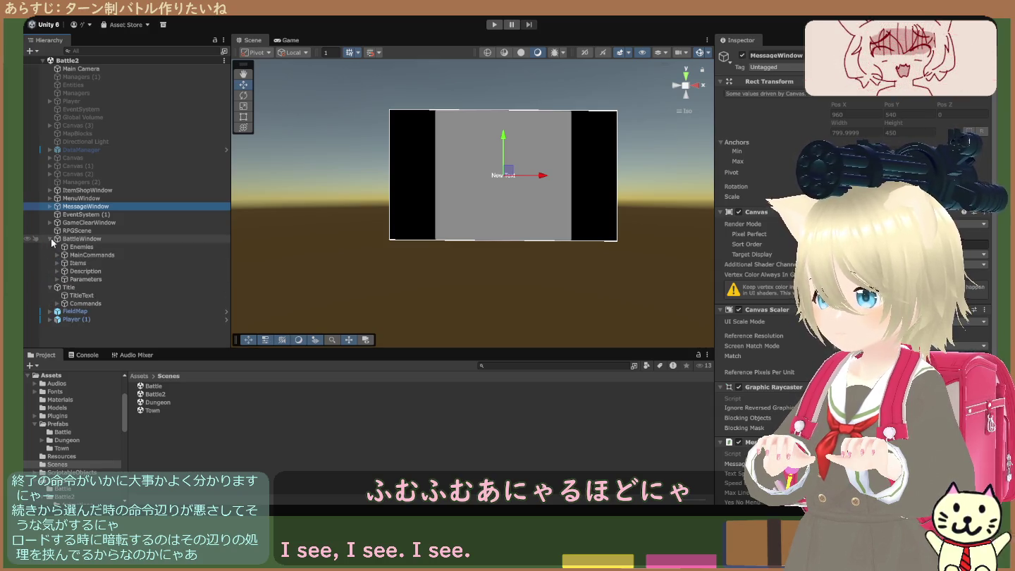
{"action": "left_click", "coordinate": [70, 239]}
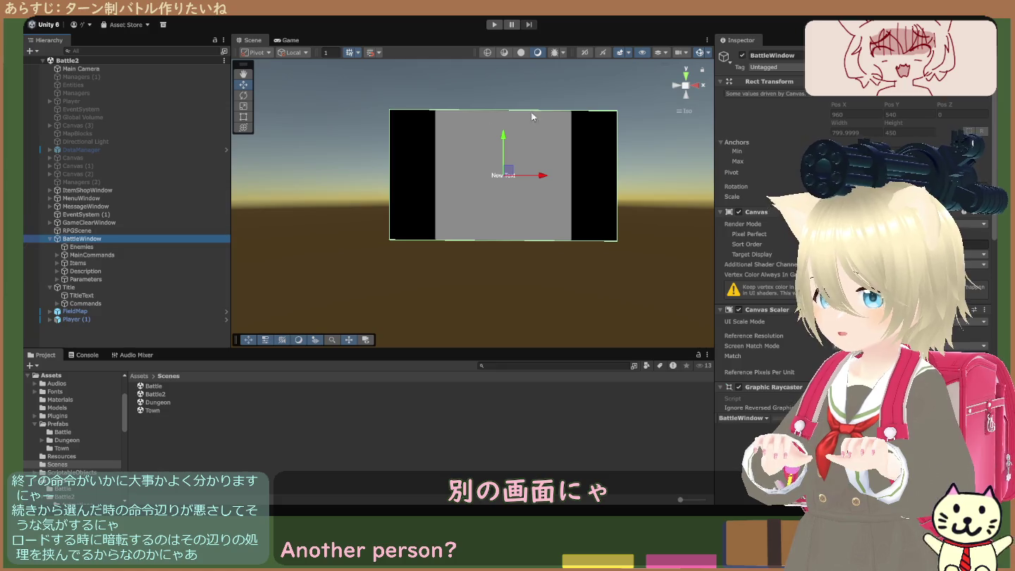
{"action": "left_click", "coordinate": [742, 55]}
{"action": "left_click", "coordinate": [742, 55]}
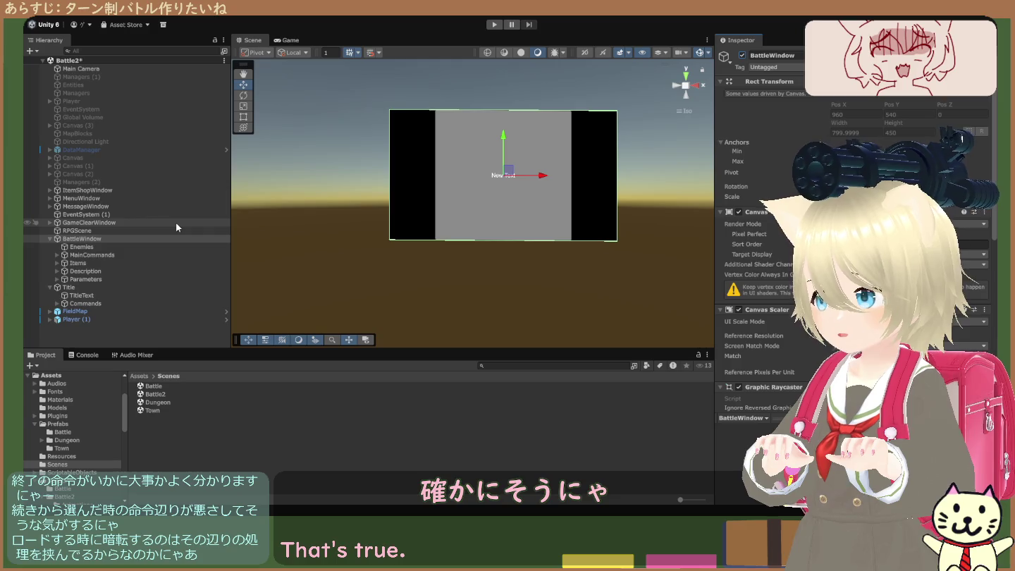
Step: Expand GameClearWindow, MessageWindow, MenuWindow, ItemShopWindow, ItemShopMenu, Description and Parameters
{"action": "left_click", "coordinate": [88, 222]}
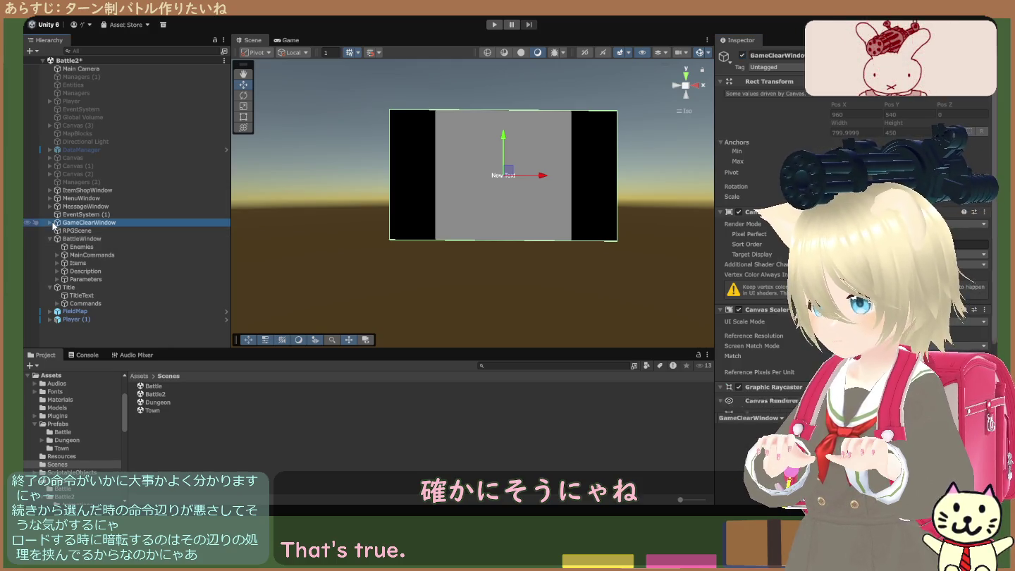
{"action": "left_click", "coordinate": [51, 223]}
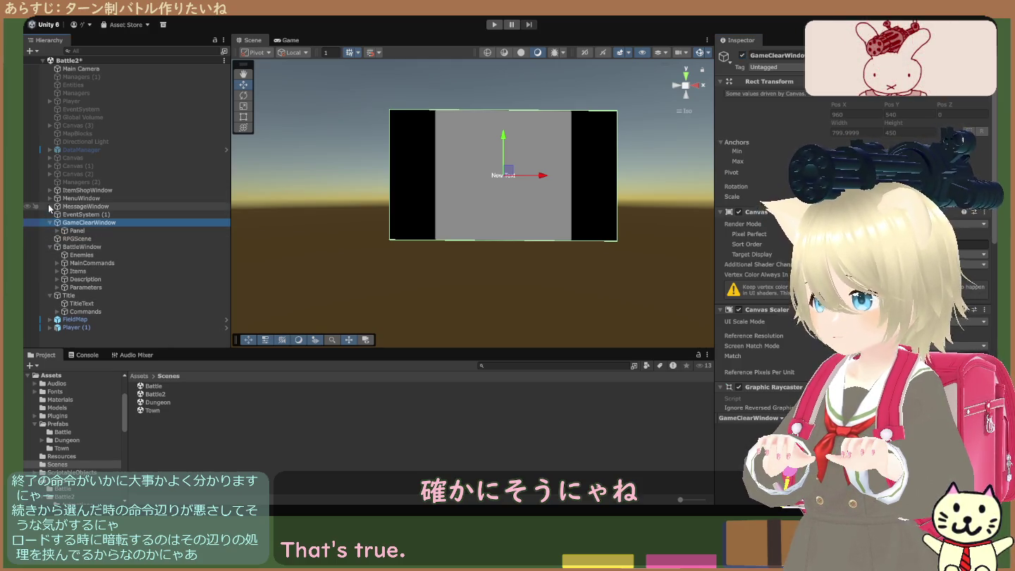
{"action": "left_click", "coordinate": [49, 205]}
{"action": "left_click", "coordinate": [49, 198]}
{"action": "left_click", "coordinate": [50, 190]}
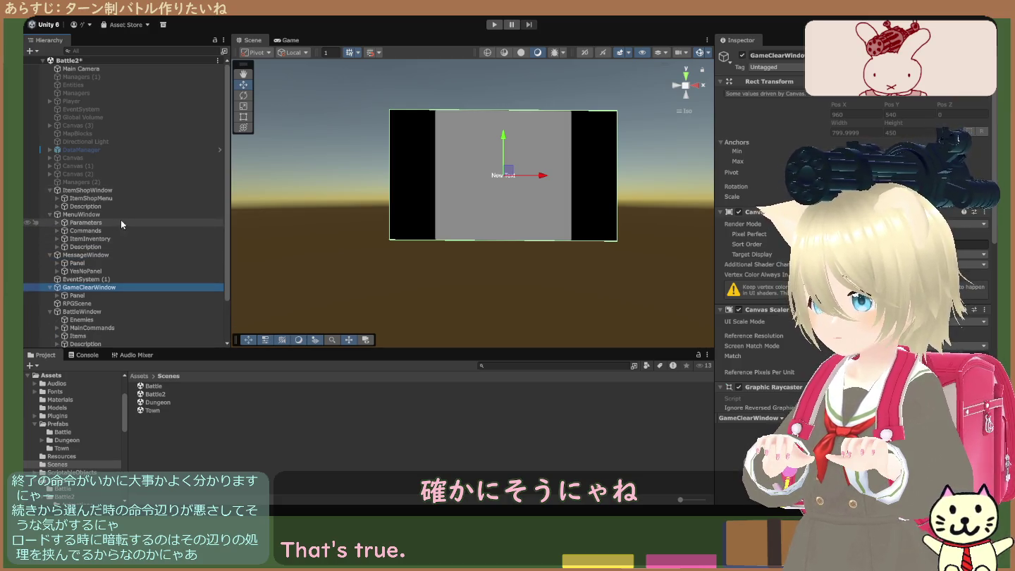
{"action": "left_click", "coordinate": [57, 198]}
{"action": "left_click", "coordinate": [57, 254]}
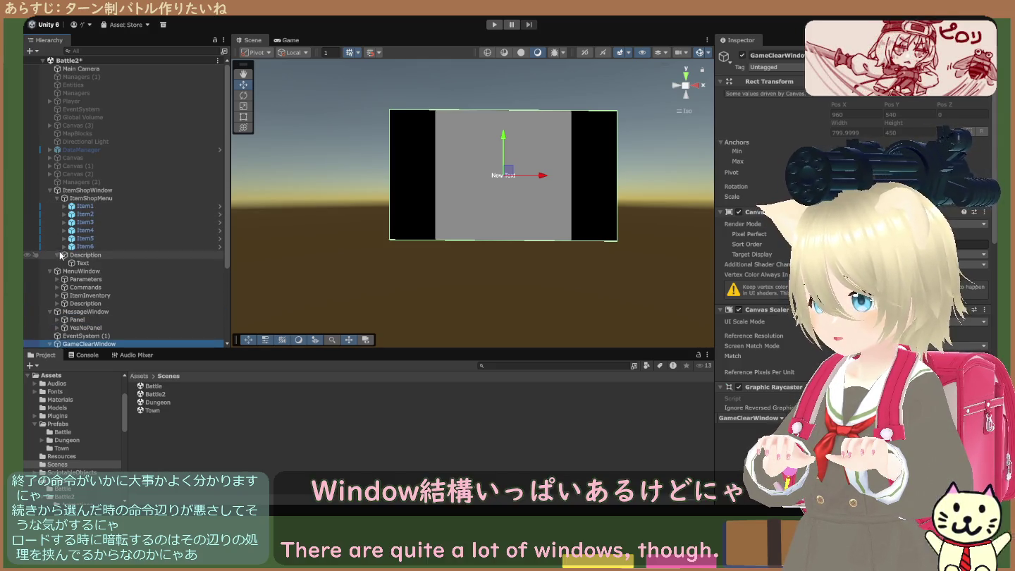
{"action": "left_click", "coordinate": [54, 279]}
{"action": "left_click", "coordinate": [57, 280]}
Step: Expand MenuWindow's Commands, ItemInventory and Description children
{"action": "scroll", "coordinate": [65, 277], "scroll_direction": "down", "scroll_amount": 1}
{"action": "scroll", "coordinate": [66, 276], "scroll_direction": "down", "scroll_amount": 1}
{"action": "left_click", "coordinate": [57, 276]}
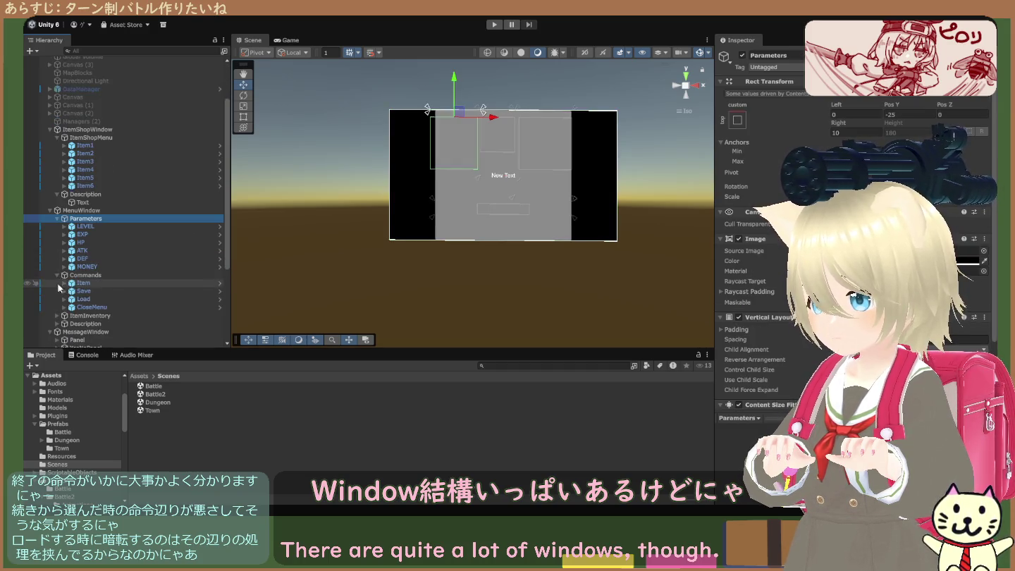
{"action": "scroll", "coordinate": [57, 275], "scroll_direction": "down", "scroll_amount": 2}
{"action": "left_click", "coordinate": [57, 254]}
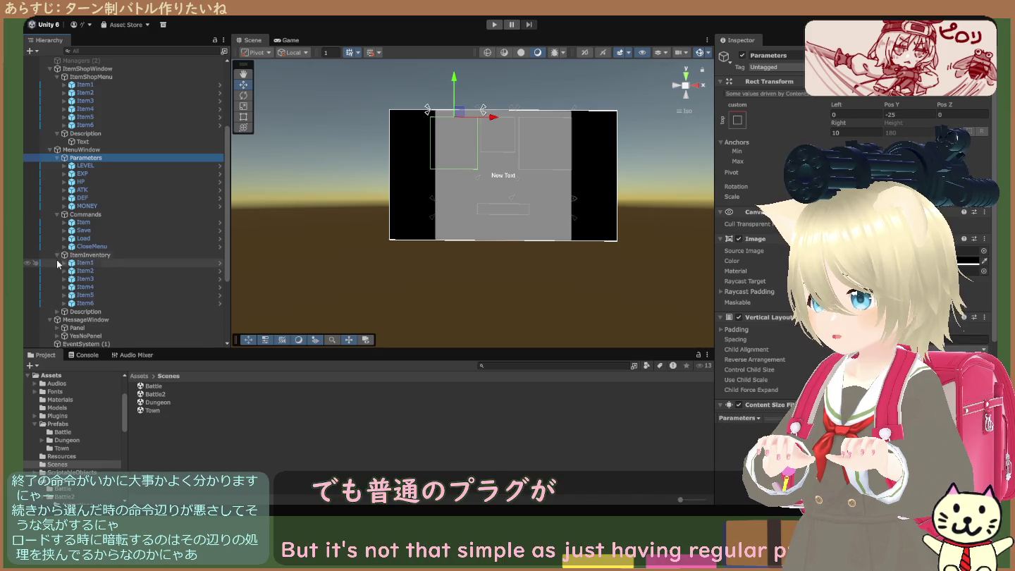
{"action": "left_click", "coordinate": [57, 312]}
{"action": "scroll", "coordinate": [86, 296], "scroll_direction": "down", "scroll_amount": 1}
{"action": "scroll", "coordinate": [86, 296], "scroll_direction": "down", "scroll_amount": 3}
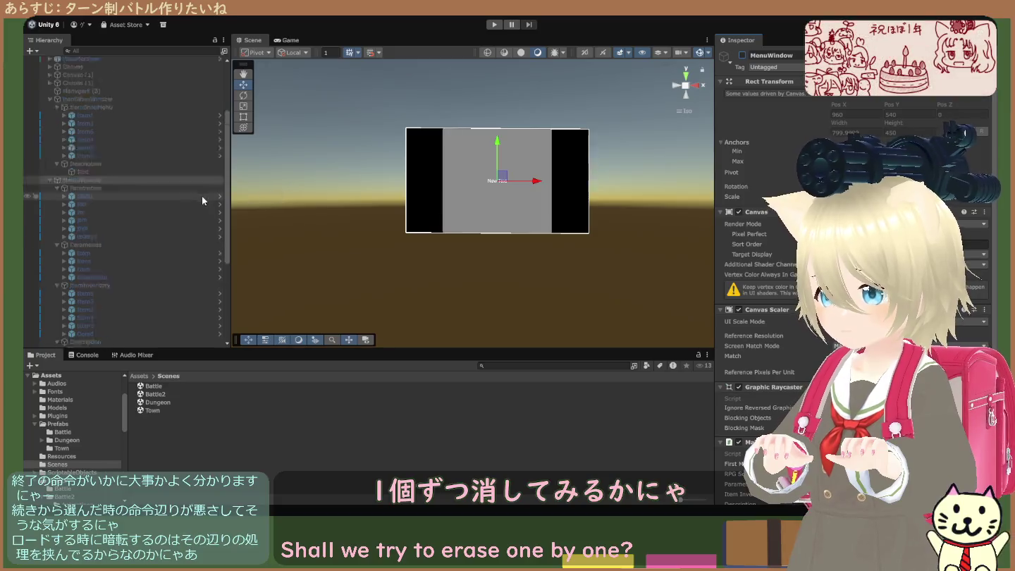
Step: Deactivate MessageWindow, GameClearWindow and BattleWindow together and play to show the title screen
{"action": "left_click", "coordinate": [49, 206]}
{"action": "left_click", "coordinate": [49, 238]}
{"action": "left_click", "coordinate": [49, 262]}
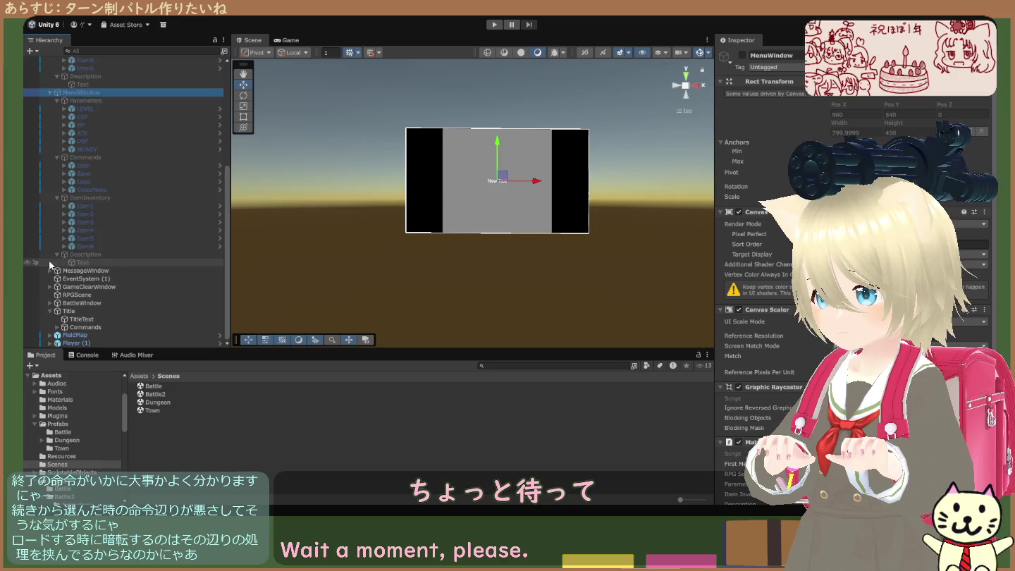
{"action": "left_click", "coordinate": [83, 272]}
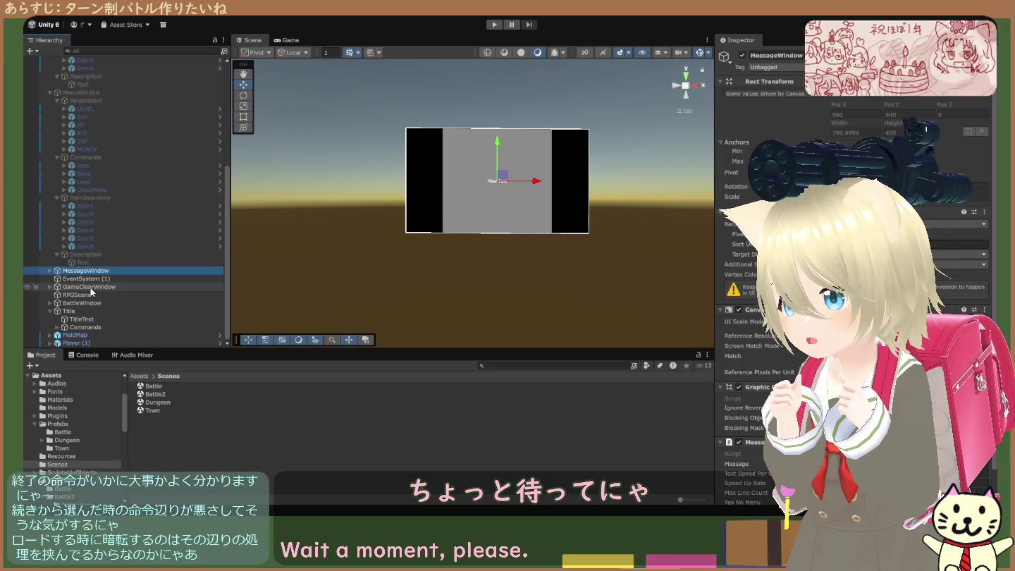
{"action": "left_click", "coordinate": [91, 287], "text": "ctrl"}
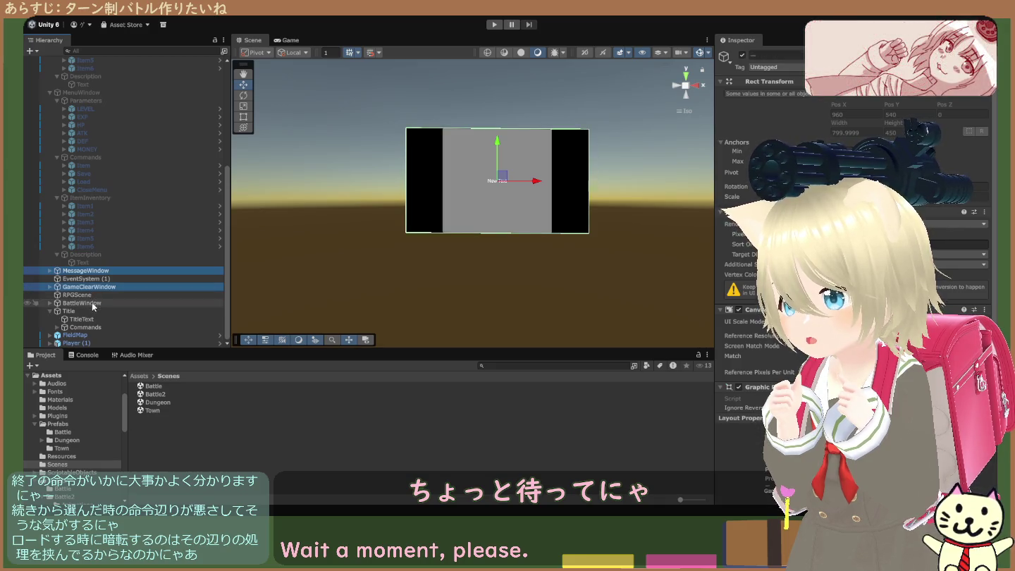
{"action": "left_click", "coordinate": [91, 302], "text": "ctrl"}
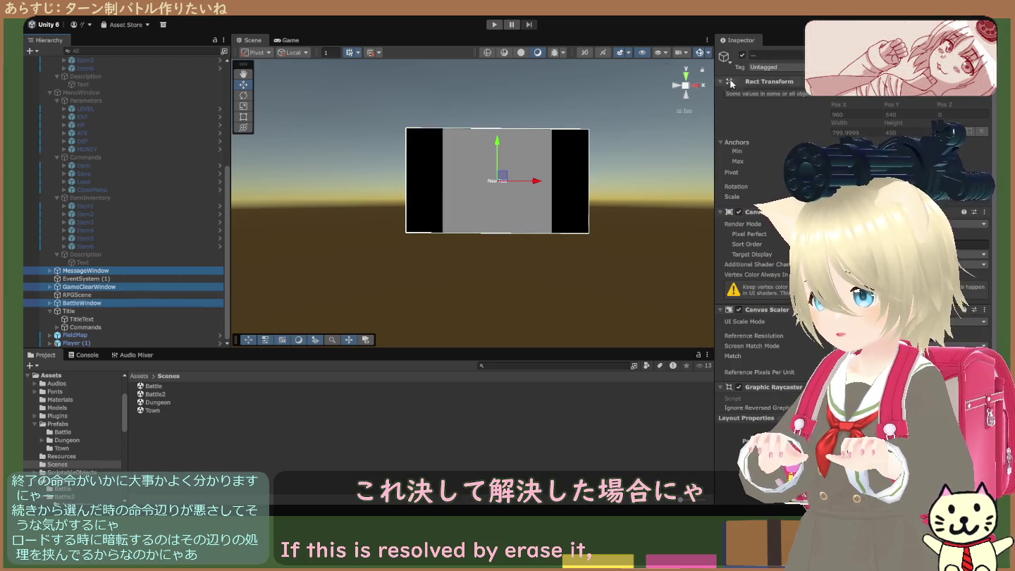
{"action": "left_click", "coordinate": [741, 55]}
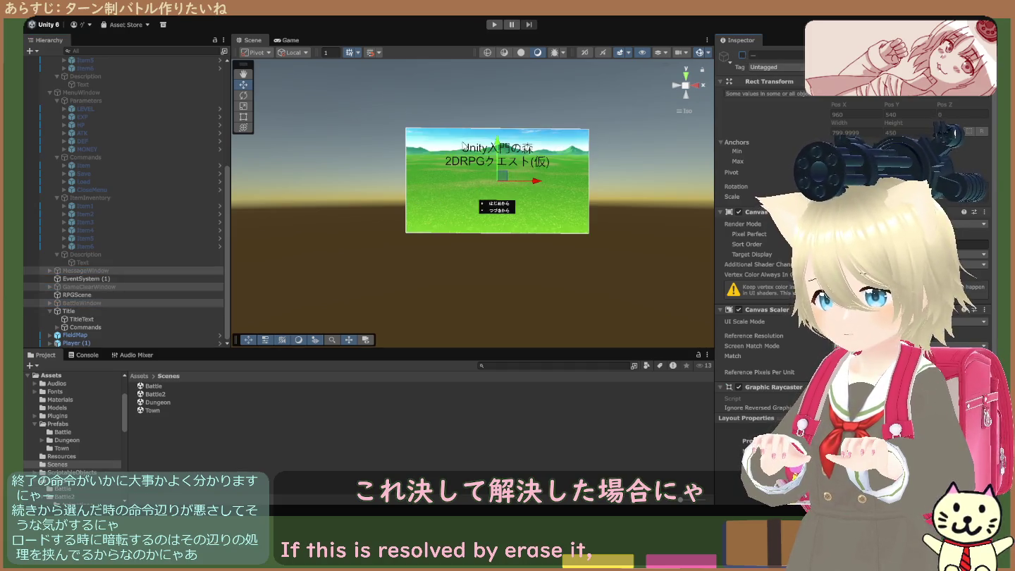
{"action": "left_click", "coordinate": [496, 25]}
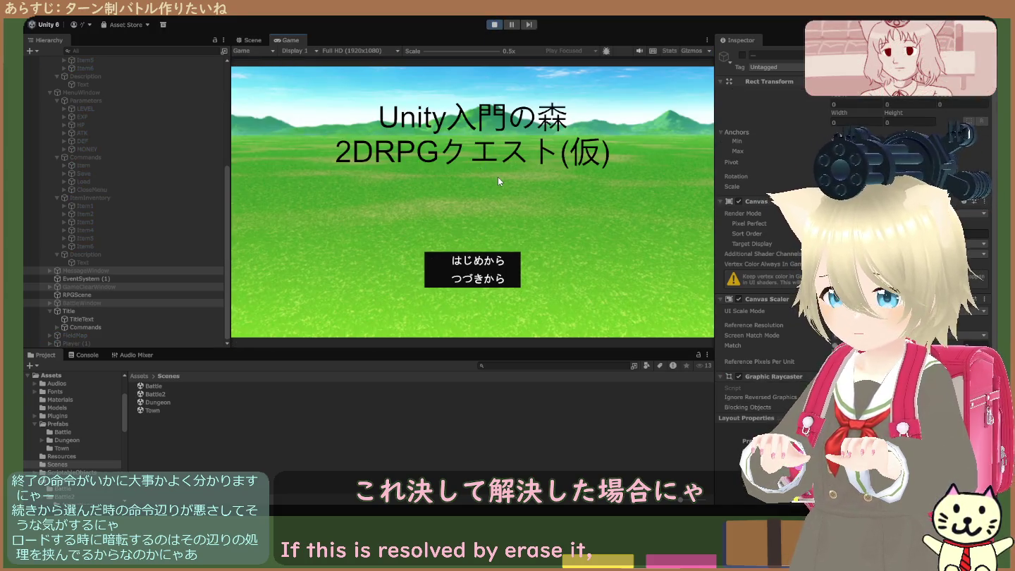
Step: Stop play, switch off FieldMap, then test-run the scene again and stop
{"action": "key", "text": "Return"}
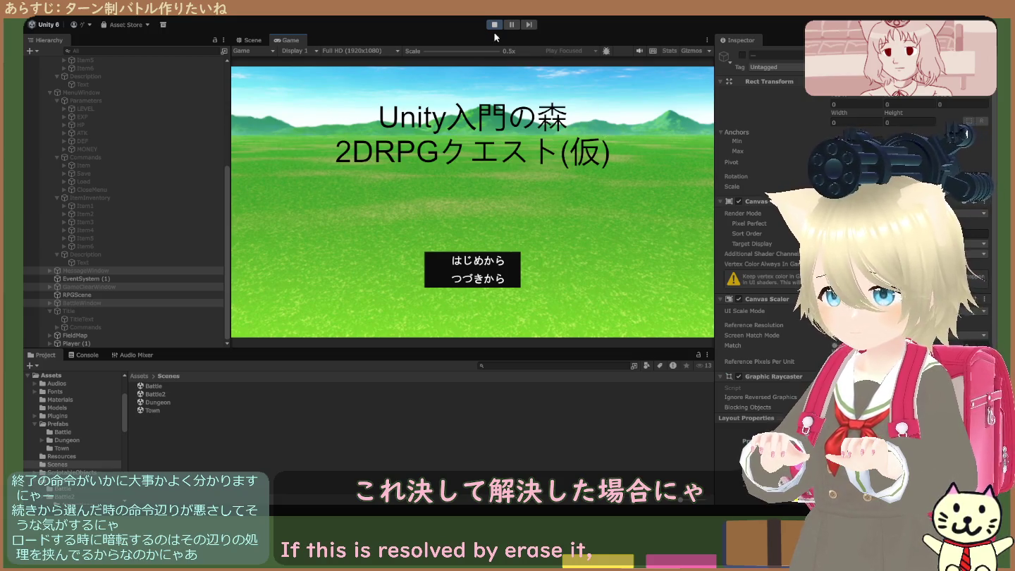
{"action": "left_click", "coordinate": [494, 25]}
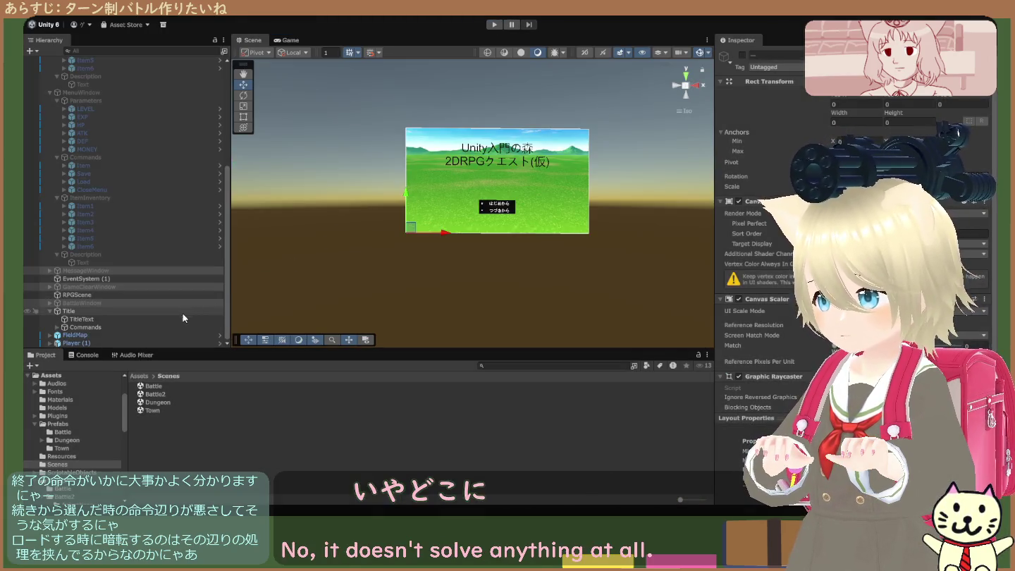
{"action": "left_click", "coordinate": [160, 341]}
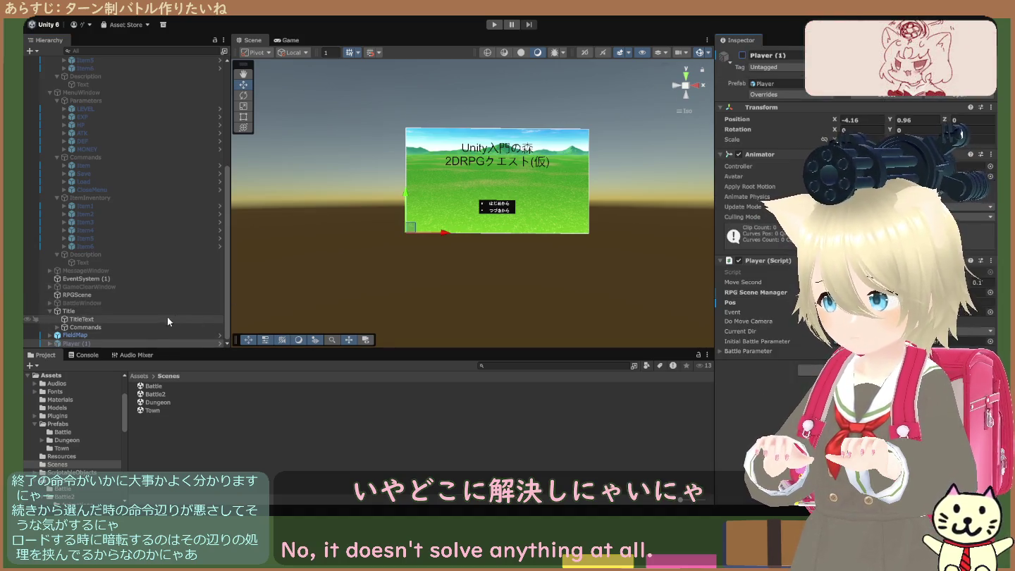
{"action": "left_click", "coordinate": [150, 333]}
{"action": "left_click", "coordinate": [742, 55]}
{"action": "left_click", "coordinate": [494, 24]}
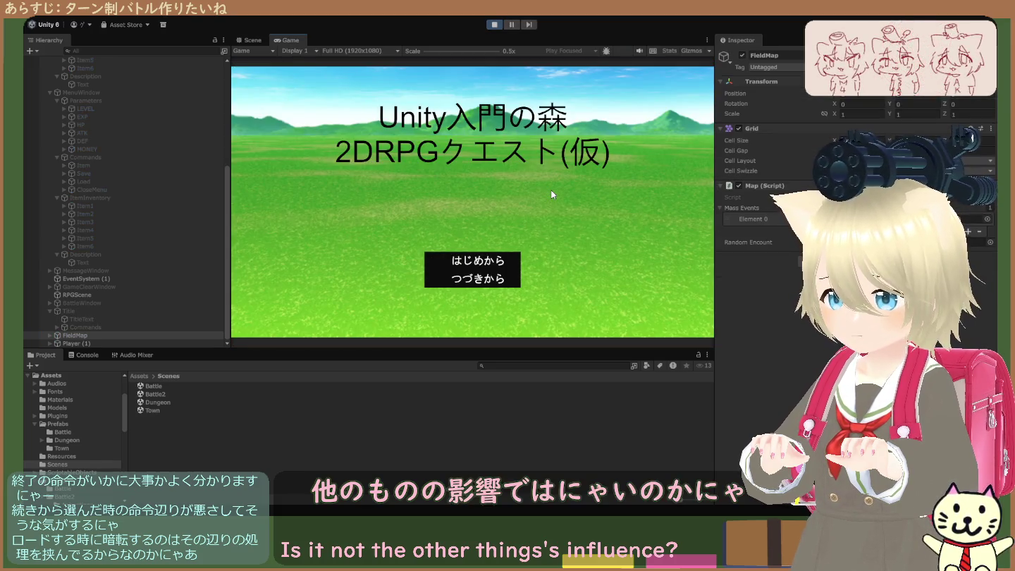
{"action": "left_click", "coordinate": [494, 25]}
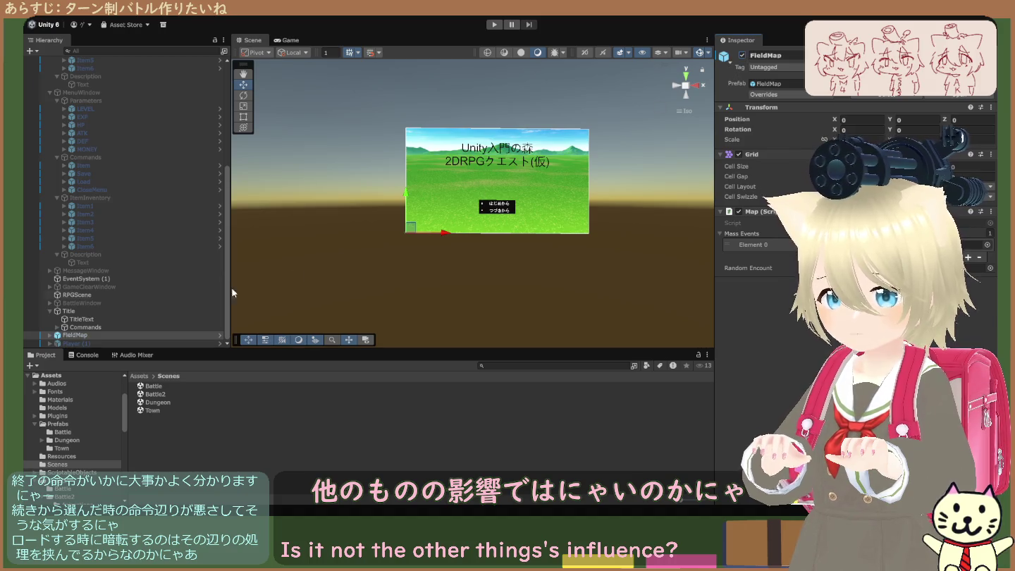
Step: Activate the BattleWindow, GameClearWindow and MessageWindow canvases
{"action": "left_click", "coordinate": [122, 342]}
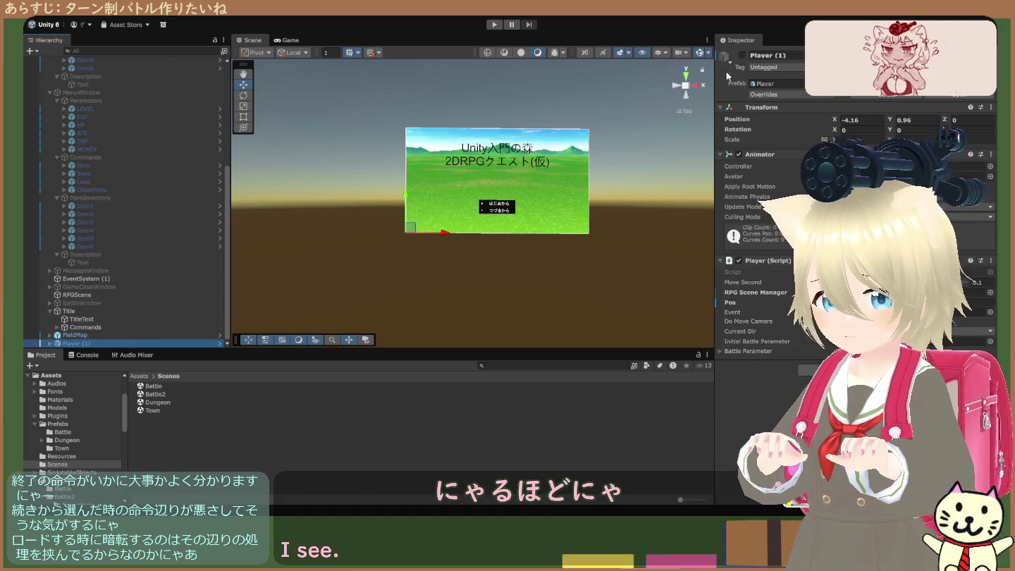
{"action": "left_click", "coordinate": [149, 301]}
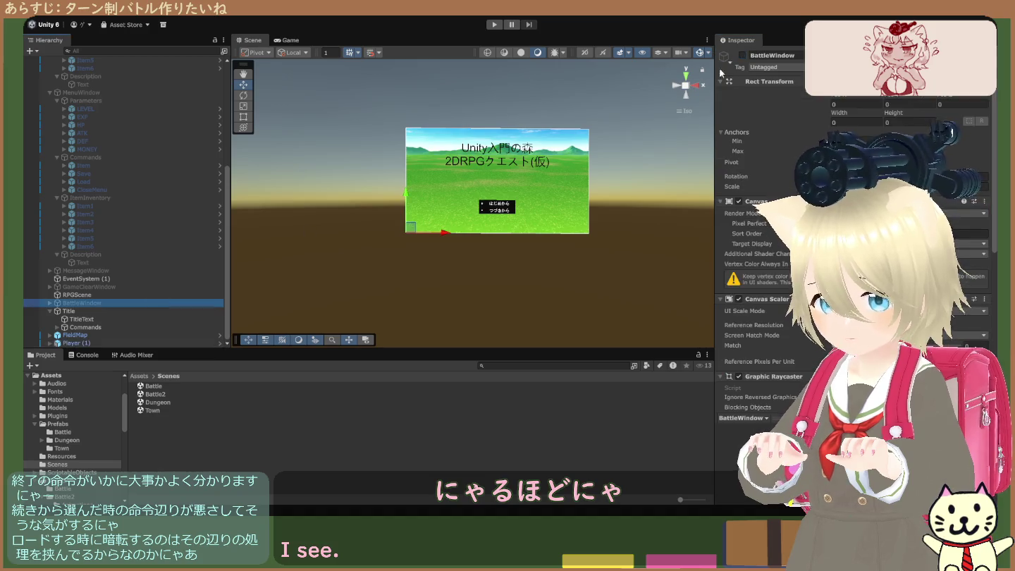
{"action": "left_click", "coordinate": [741, 55]}
{"action": "left_click", "coordinate": [158, 287]}
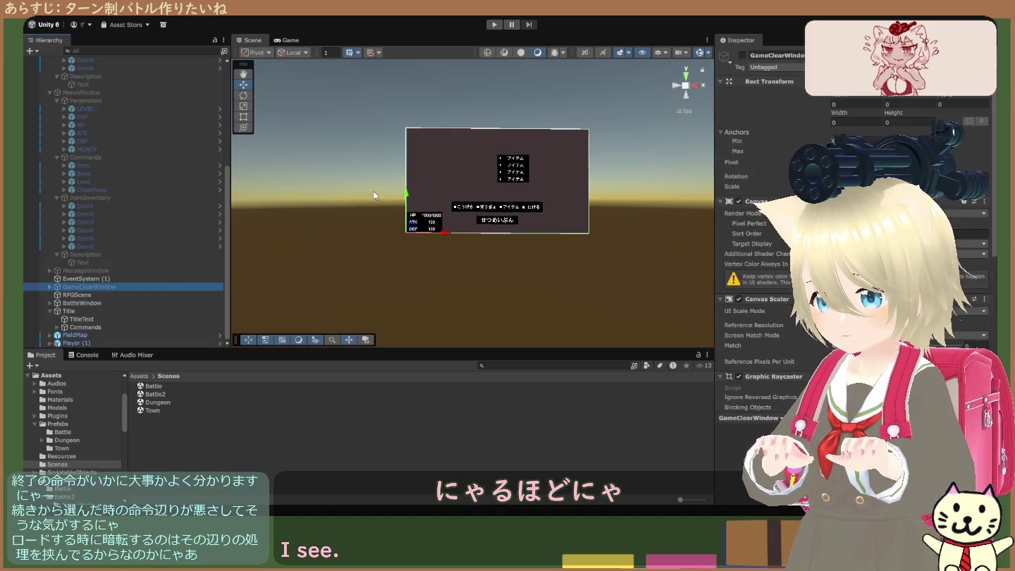
{"action": "left_click", "coordinate": [742, 55]}
{"action": "left_click", "coordinate": [145, 272]}
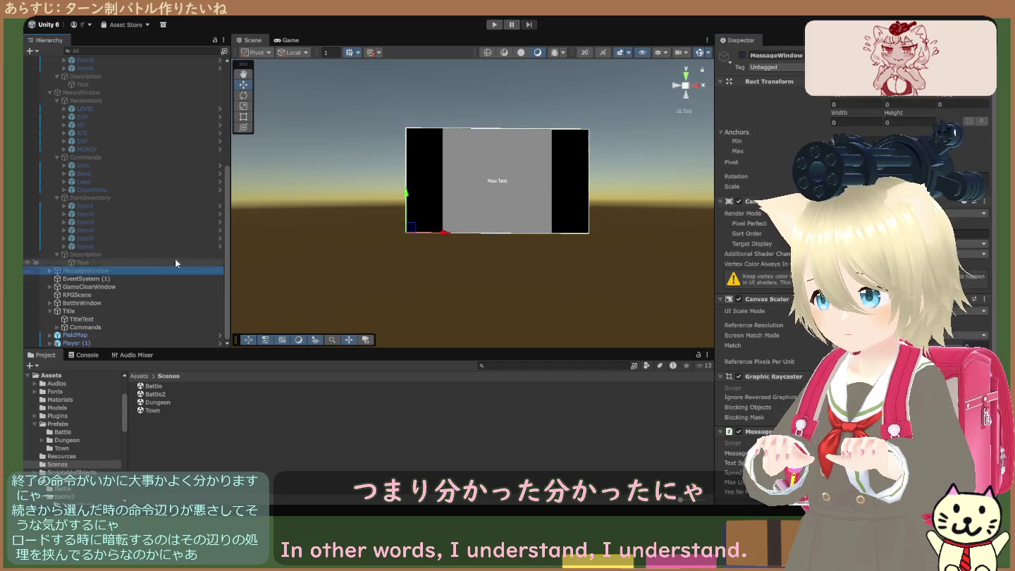
{"action": "left_click", "coordinate": [742, 55]}
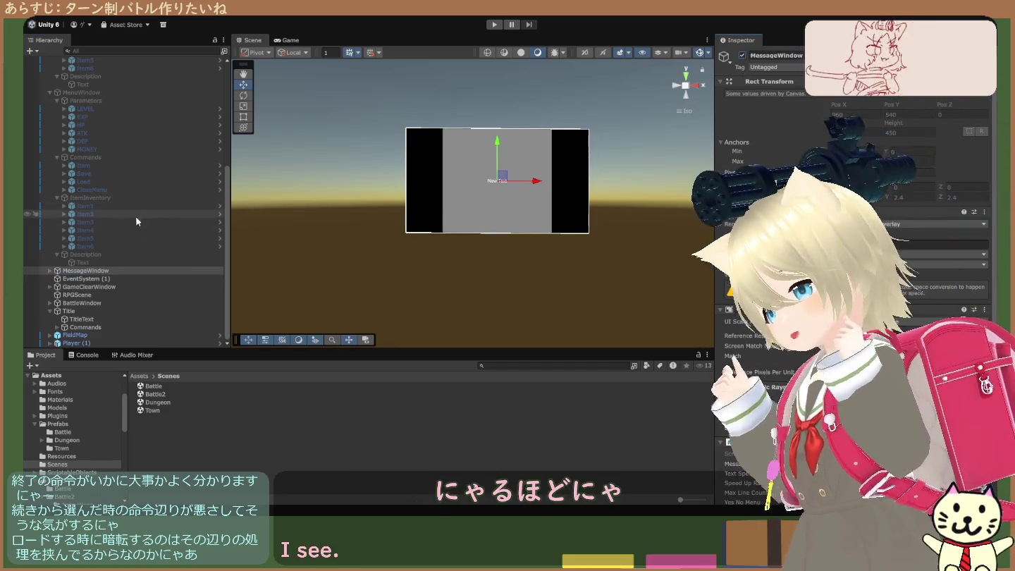
Step: Collapse MenuWindow and ItemShopWindow, then inspect the Managers (2) battle manager
{"action": "left_click", "coordinate": [118, 253]}
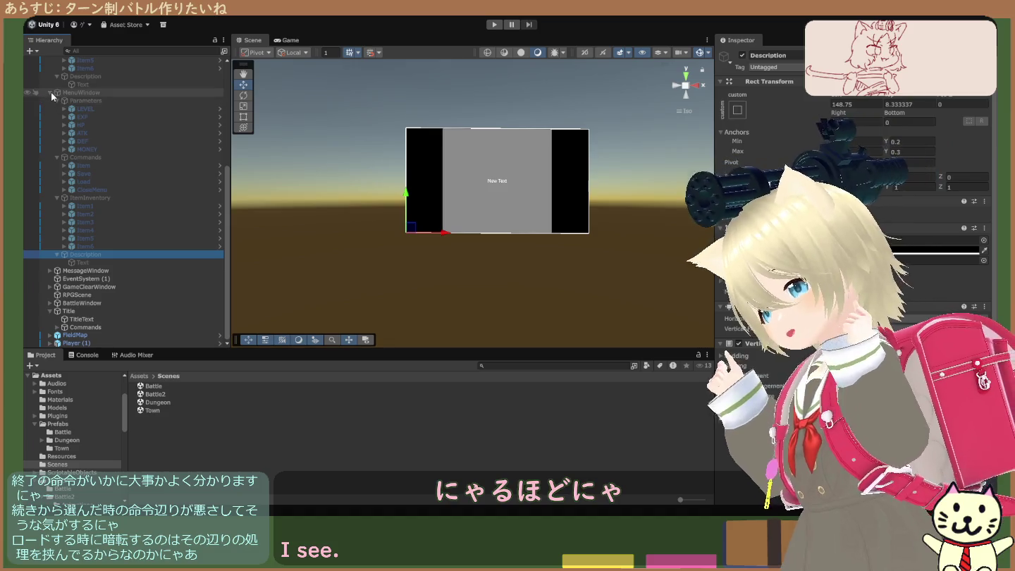
{"action": "left_click", "coordinate": [50, 92]}
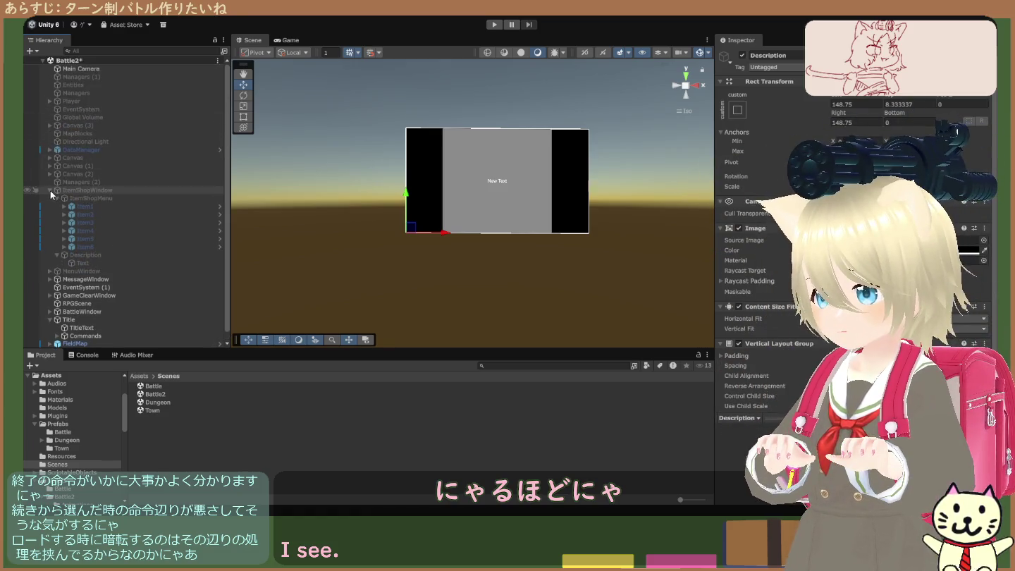
{"action": "left_click", "coordinate": [50, 191]}
{"action": "left_click", "coordinate": [79, 190]}
{"action": "left_click", "coordinate": [80, 199], "text": "ctrl"}
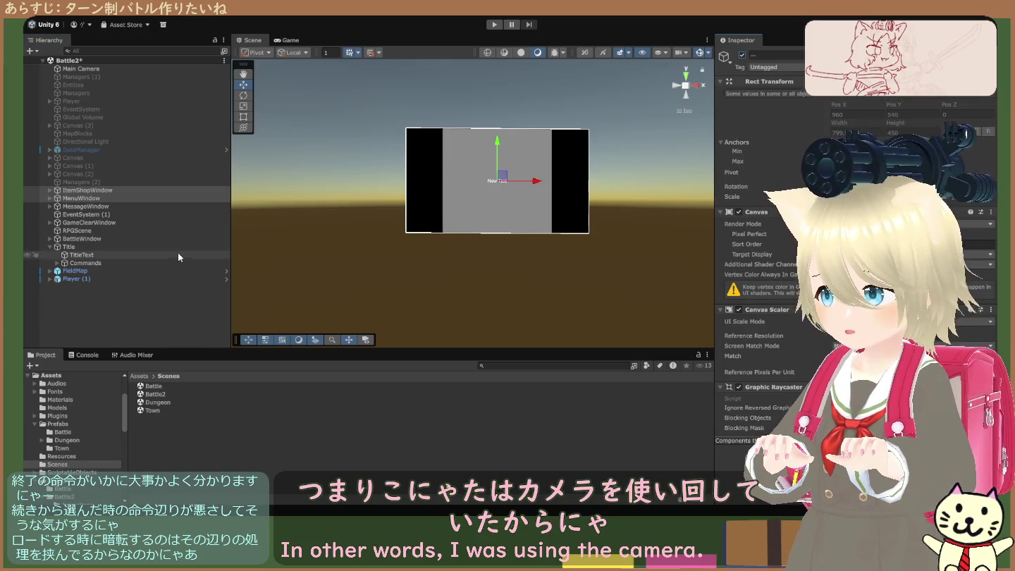
{"action": "left_click", "coordinate": [117, 191]}
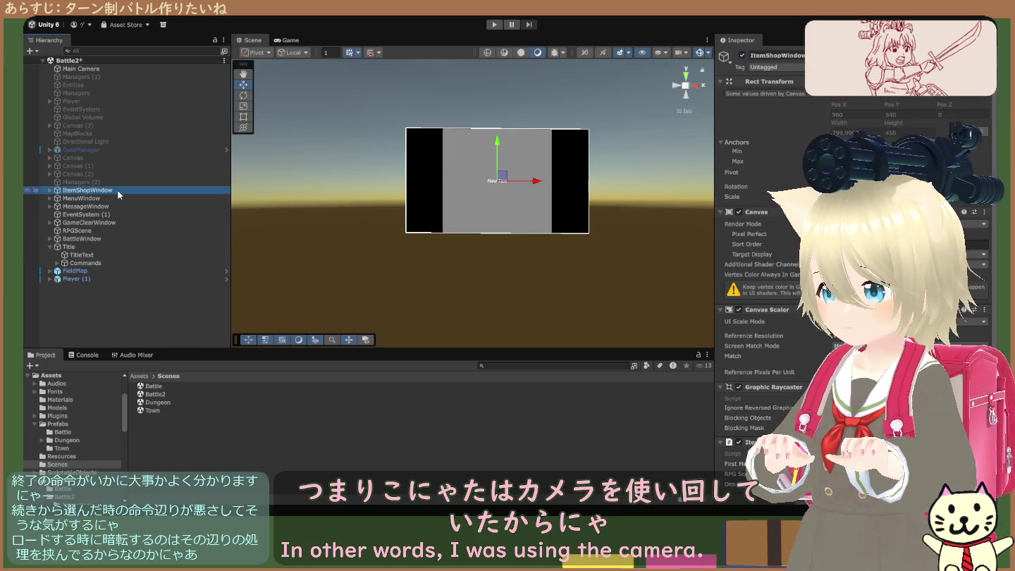
{"action": "left_click", "coordinate": [117, 180]}
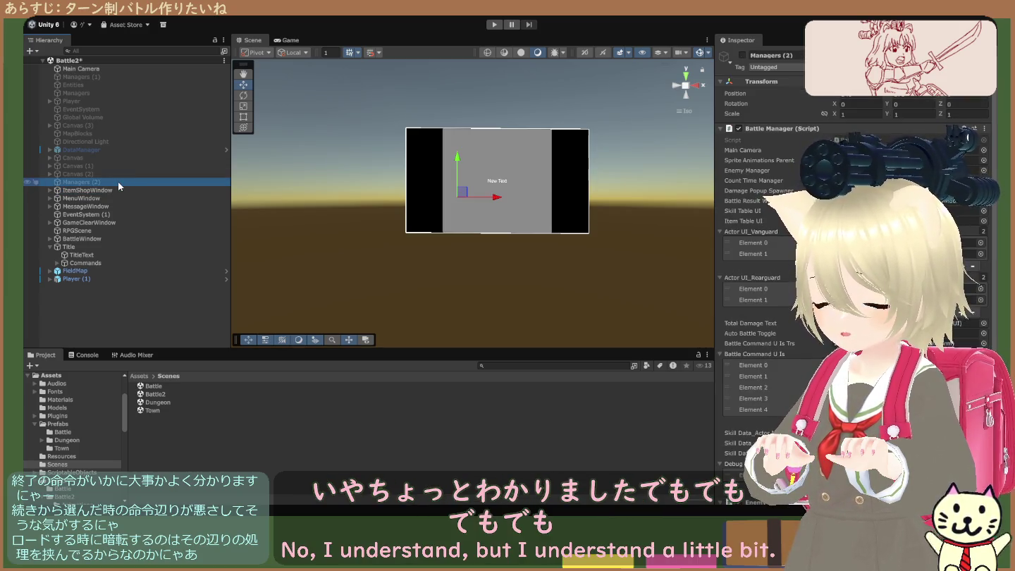
{"action": "left_click", "coordinate": [140, 313]}
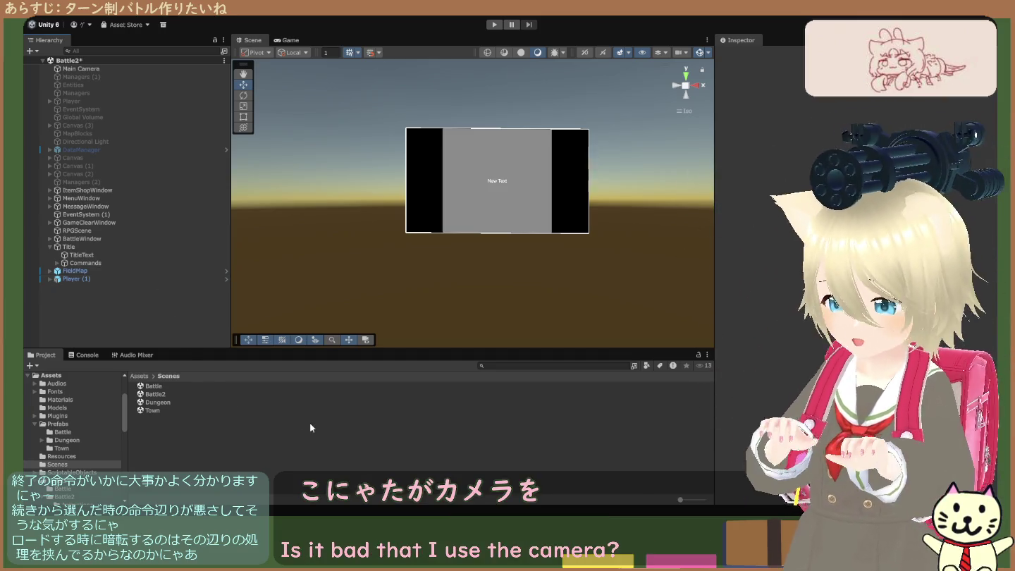
Step: Browse the Assets root and look inside the top-level Scenes folder
{"action": "left_click", "coordinate": [139, 376]}
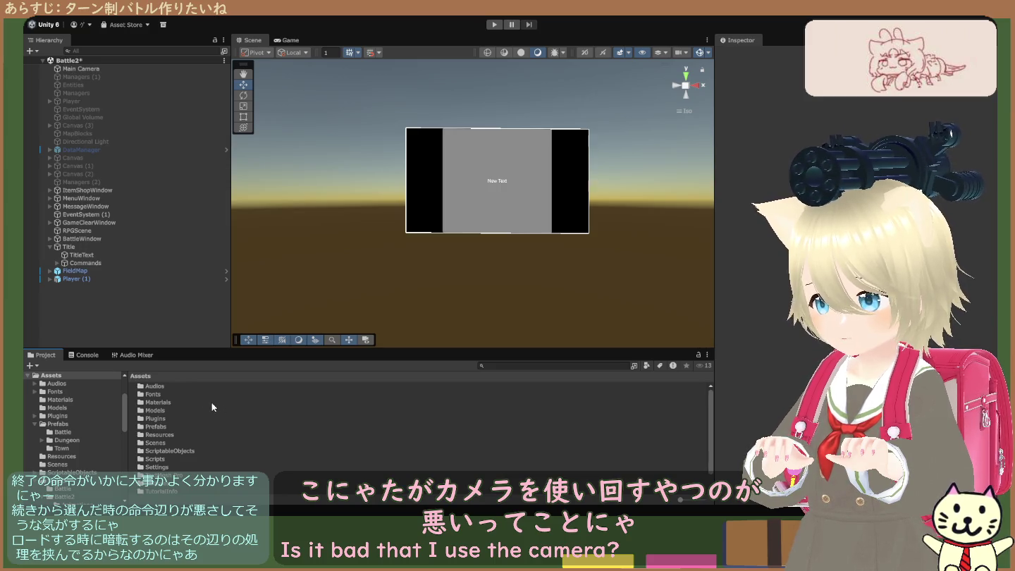
{"action": "scroll", "coordinate": [207, 411], "scroll_direction": "down", "scroll_amount": 1}
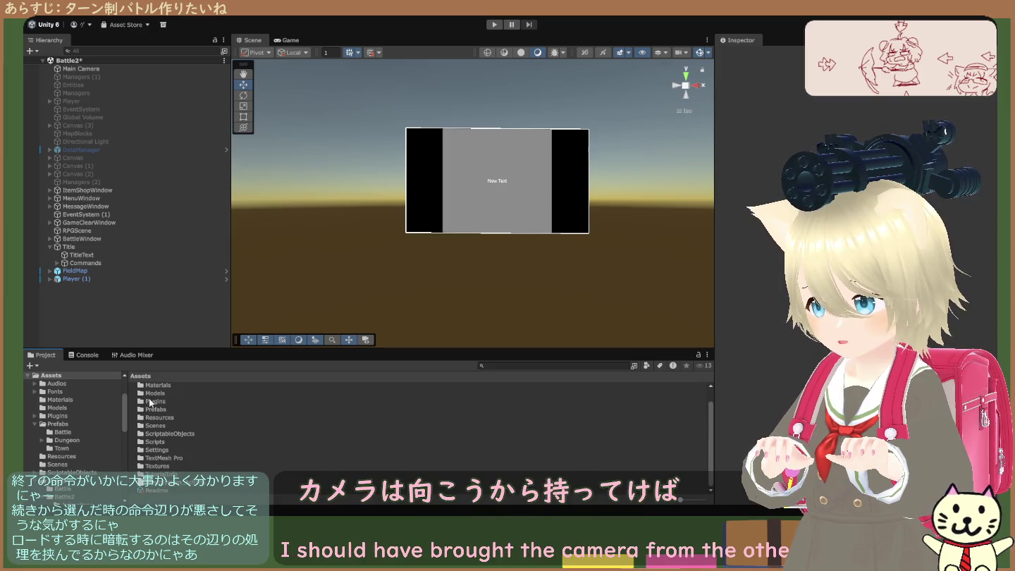
{"action": "left_click", "coordinate": [157, 427]}
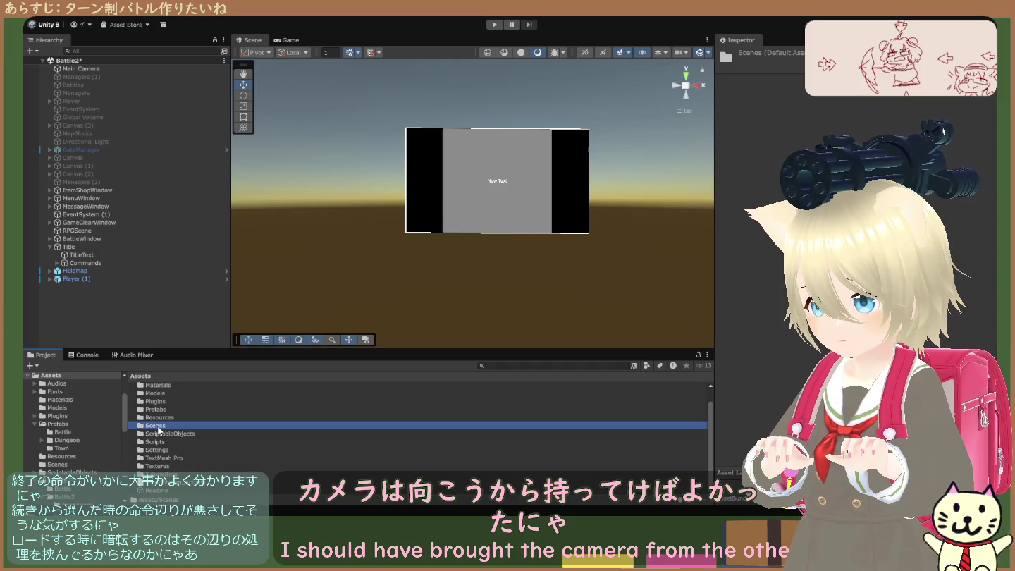
{"action": "scroll", "coordinate": [164, 429], "scroll_direction": "up", "scroll_amount": 1}
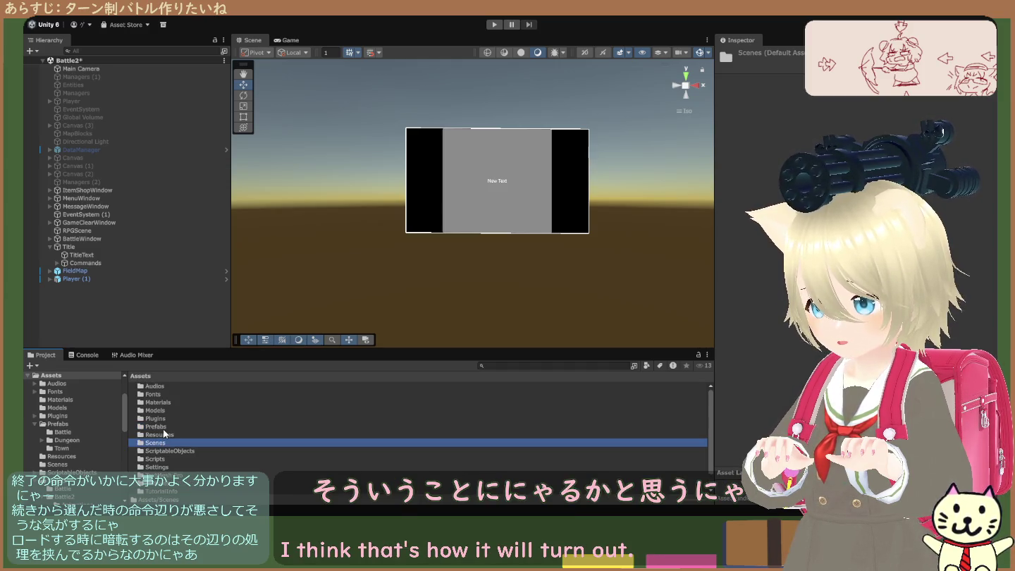
{"action": "scroll", "coordinate": [161, 414], "scroll_direction": "up", "scroll_amount": 1}
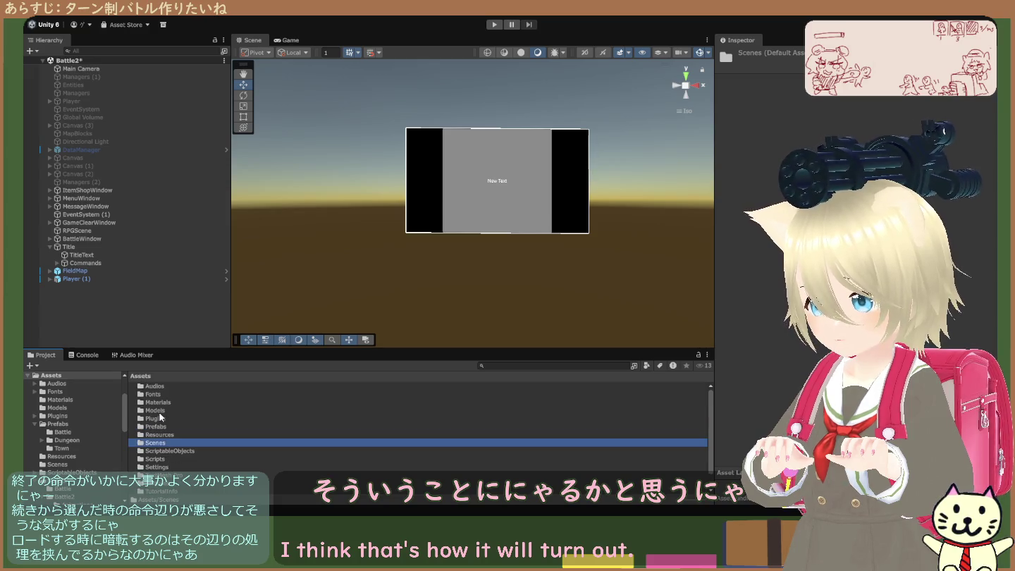
{"action": "left_click", "coordinate": [160, 451]}
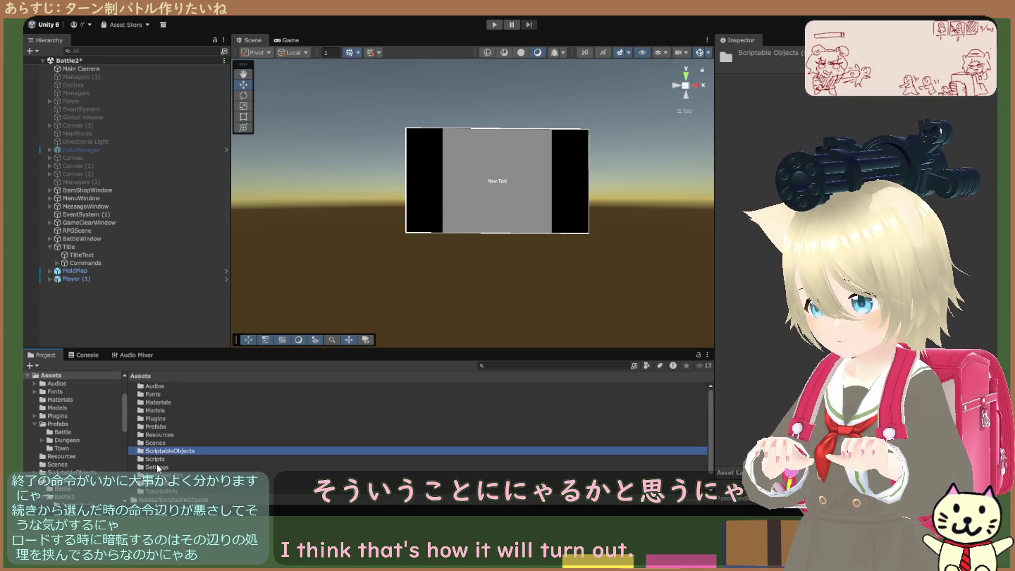
{"action": "double_click", "coordinate": [162, 444]}
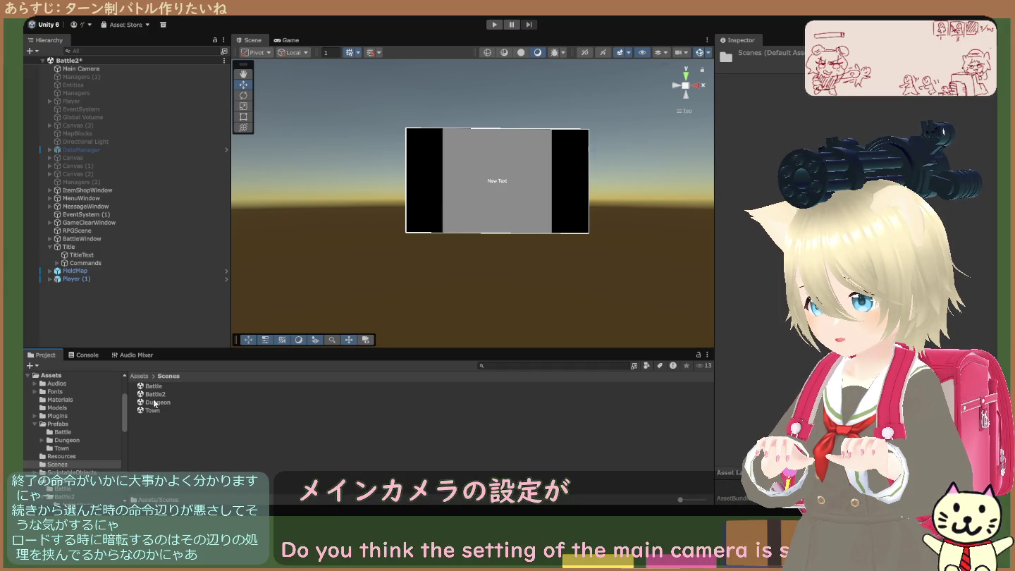
{"action": "left_click", "coordinate": [140, 375]}
Step: Navigate Scripts > Battle2 > Scenes and select the RPGScene asset
{"action": "double_click", "coordinate": [155, 460]}
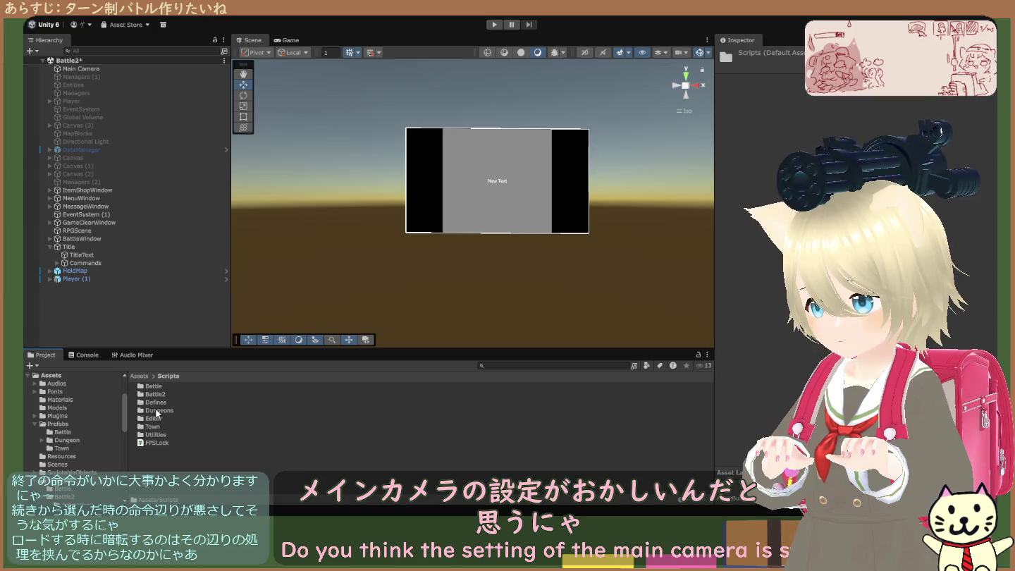
{"action": "double_click", "coordinate": [158, 396]}
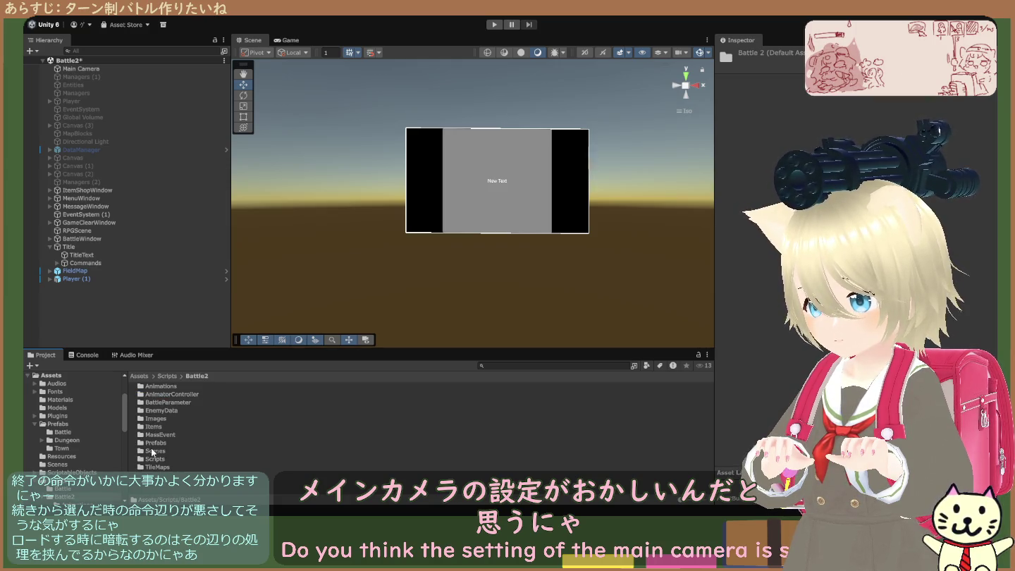
{"action": "double_click", "coordinate": [156, 452]}
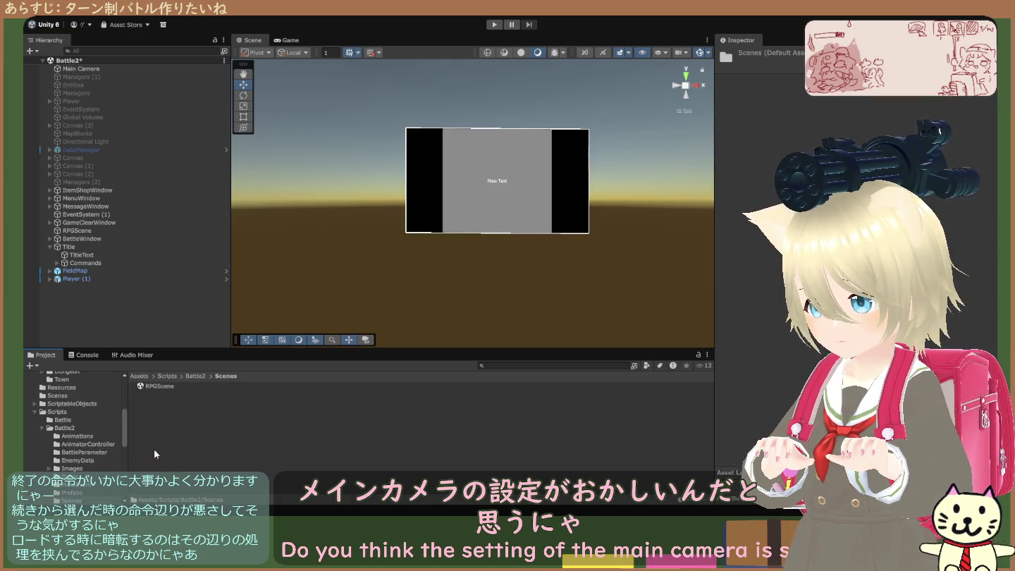
{"action": "left_click", "coordinate": [156, 389]}
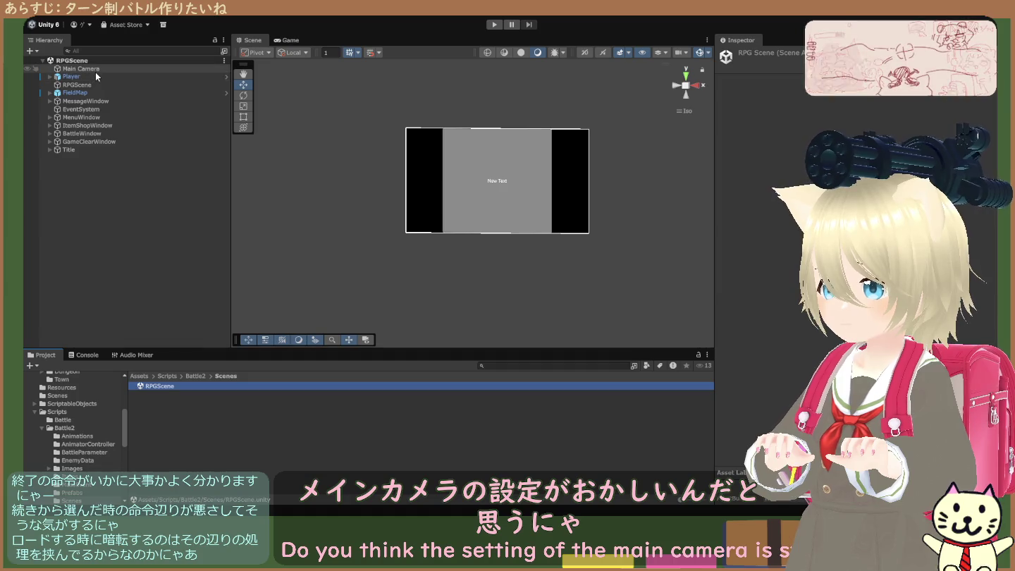
Step: Copy RPGScene's Main Camera, open the Battle2 scene and paste it there
{"action": "left_click", "coordinate": [96, 72]}
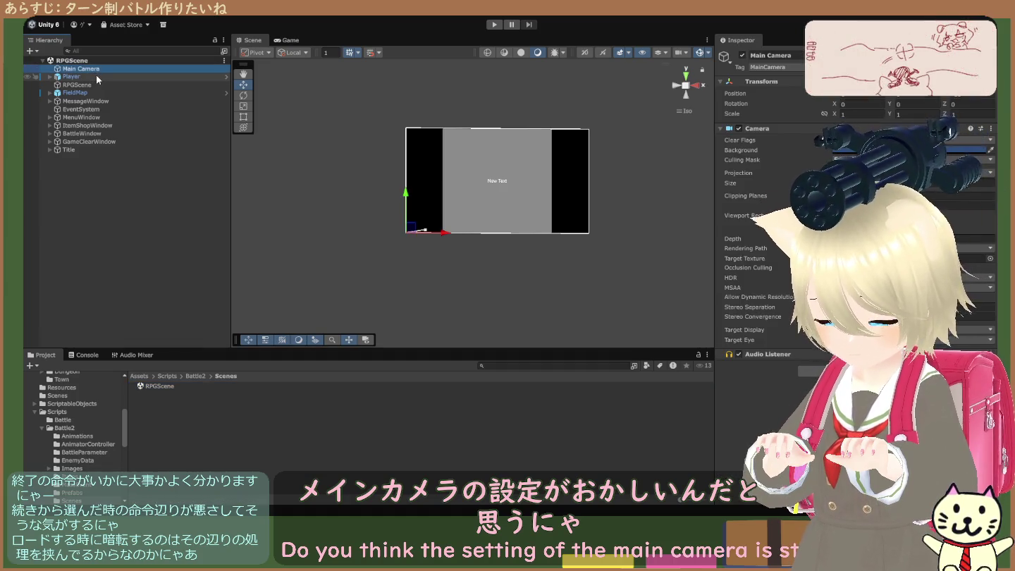
{"action": "left_click", "coordinate": [143, 377]}
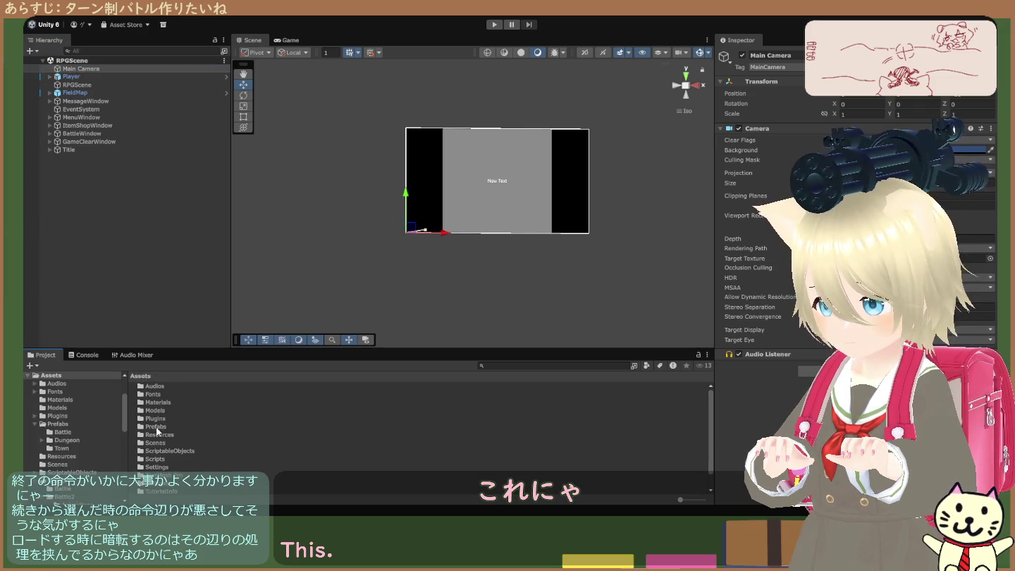
{"action": "double_click", "coordinate": [157, 444]}
{"action": "left_click", "coordinate": [157, 396]}
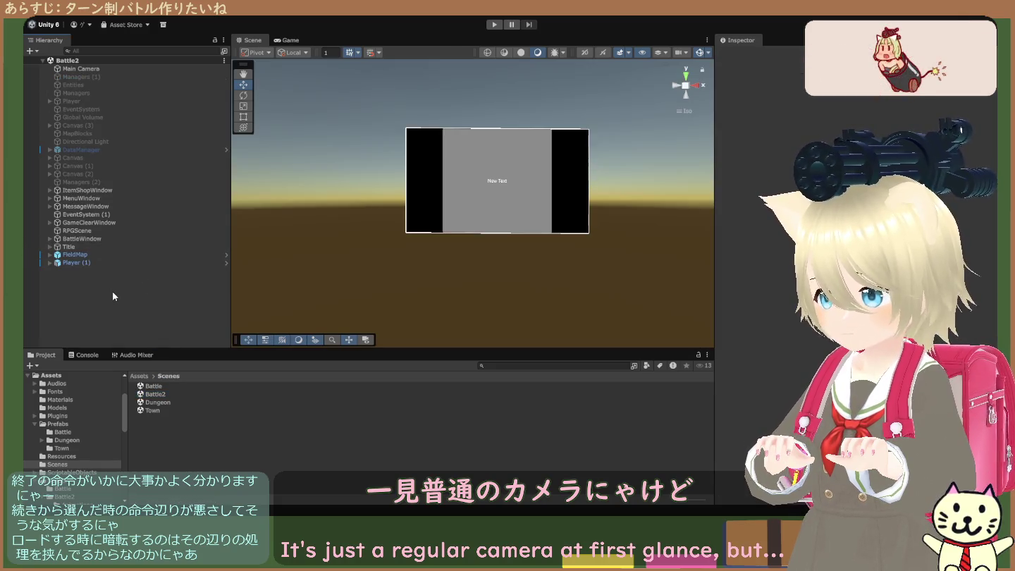
{"action": "key", "text": "ctrl+v"}
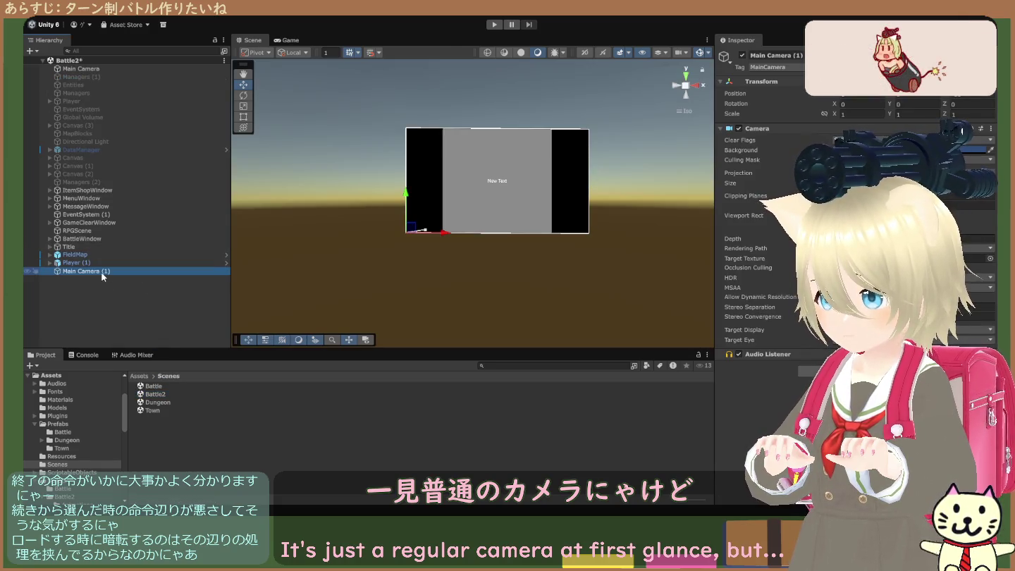
Step: Deactivate Battle2's original Main Camera, leaving the pasted Main Camera (1) in place
{"action": "left_click", "coordinate": [103, 272]}
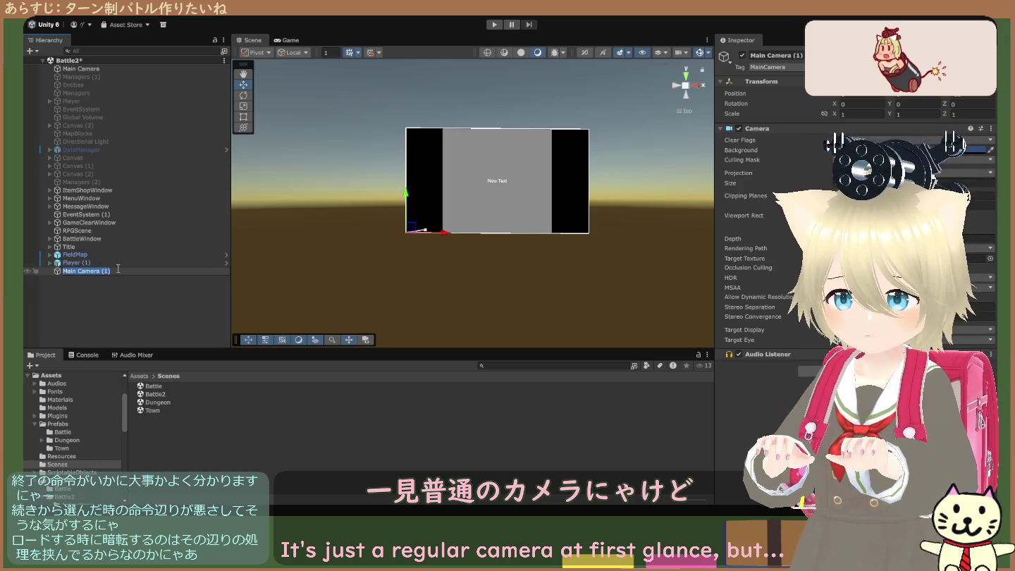
{"action": "left_click", "coordinate": [91, 69]}
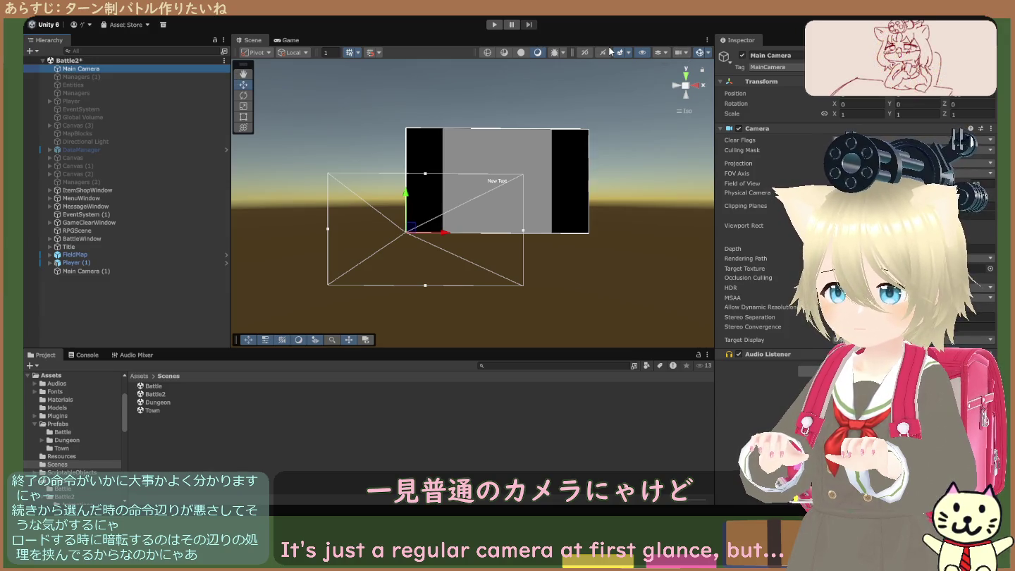
{"action": "left_click", "coordinate": [742, 55]}
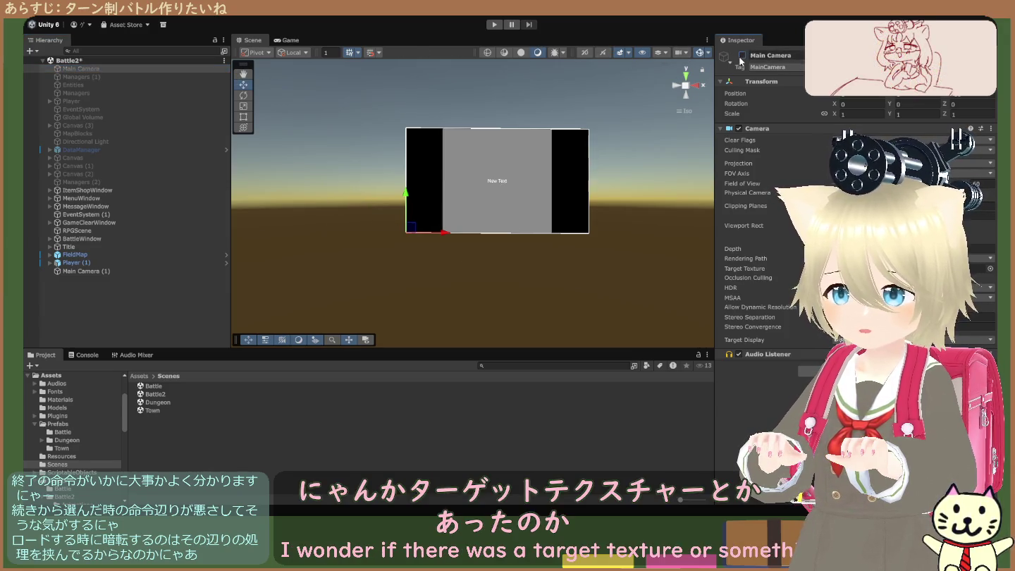
{"action": "left_click", "coordinate": [494, 24]}
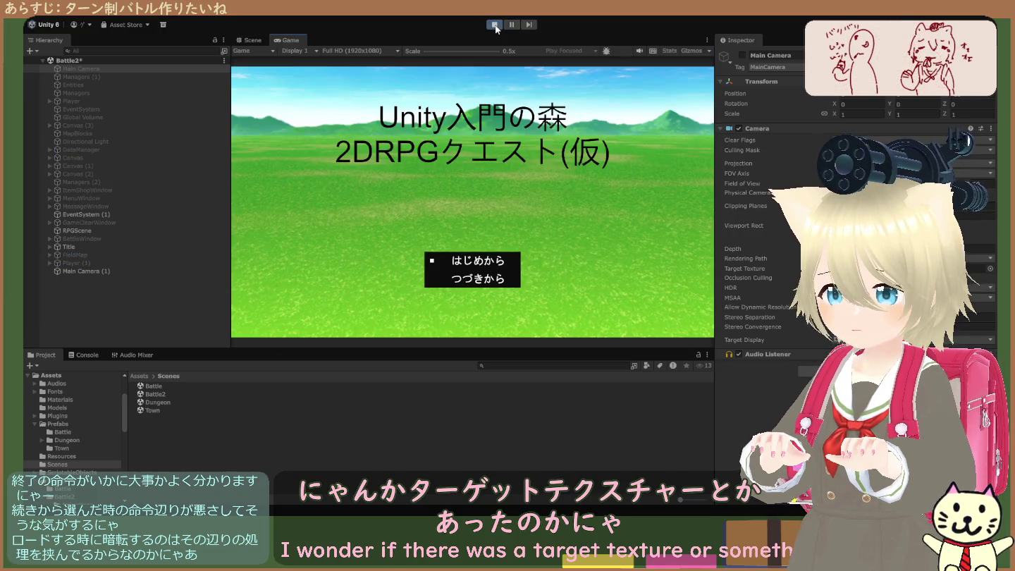
{"action": "key", "text": "Return"}
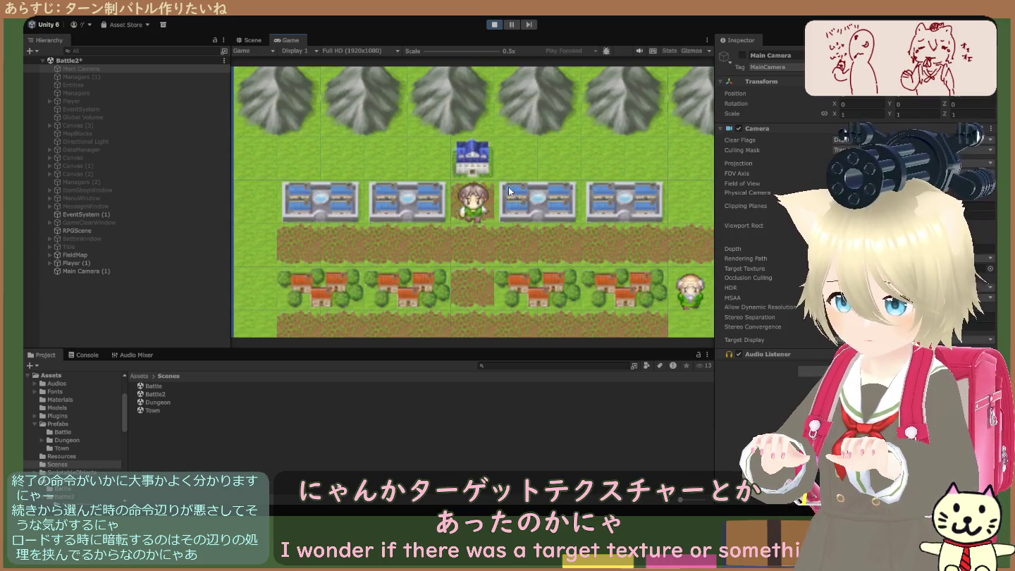
{"action": "left_click", "coordinate": [495, 25]}
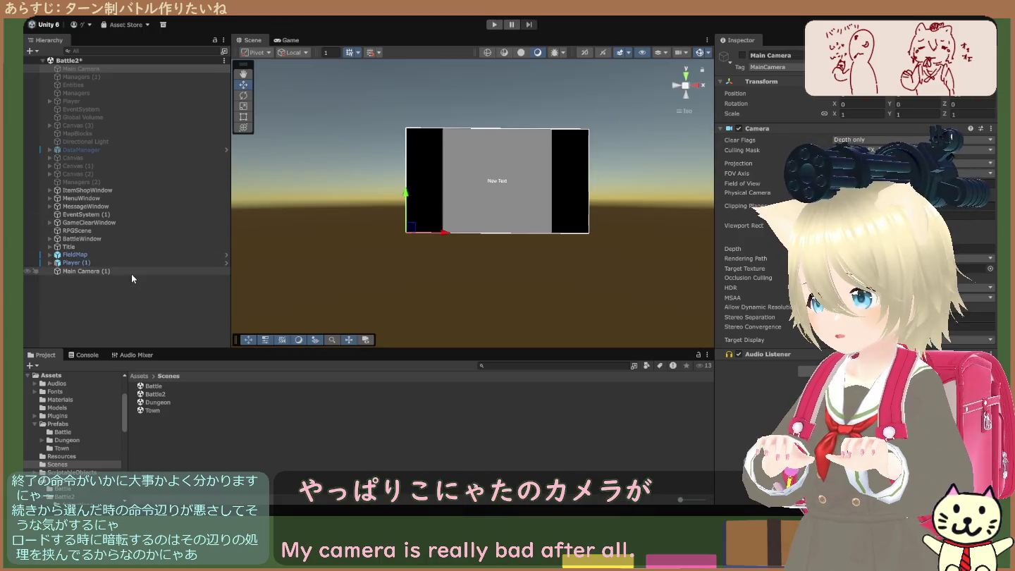
Step: Check Main Camera (1)'s Projection setting, then run Battle2 in Play mode again
{"action": "left_click", "coordinate": [131, 271]}
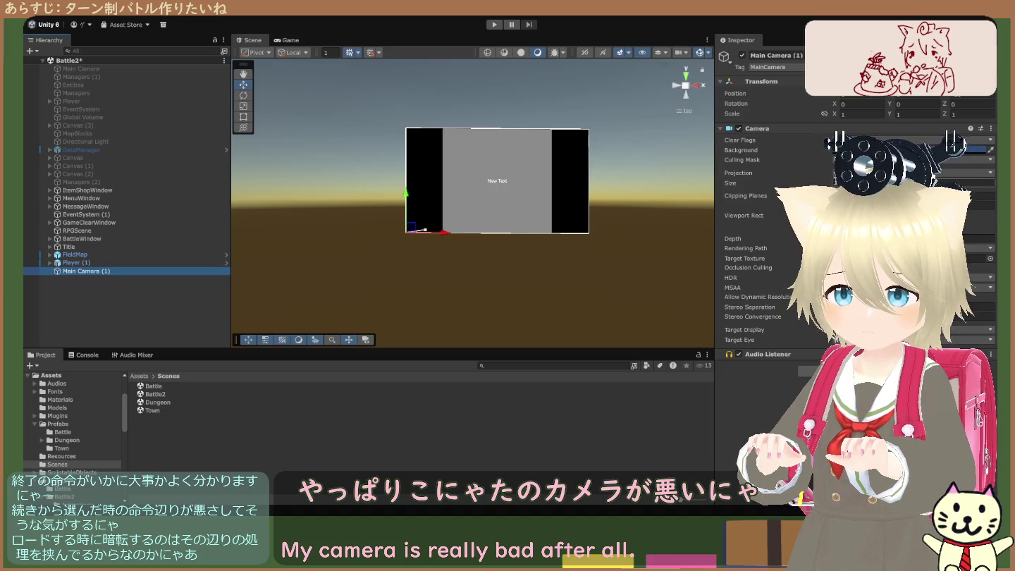
{"action": "left_click", "coordinate": [910, 173]}
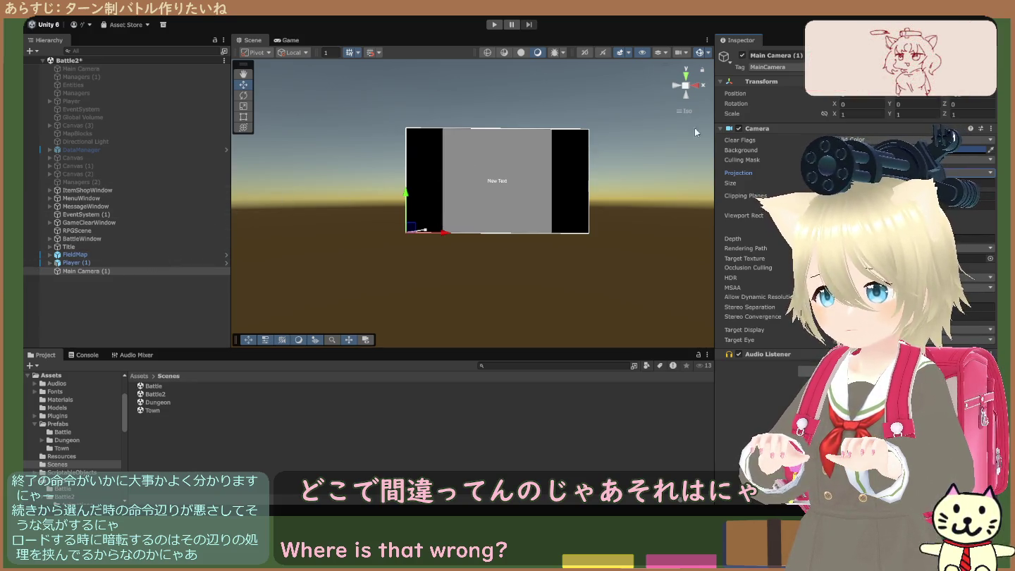
{"action": "left_click", "coordinate": [495, 24]}
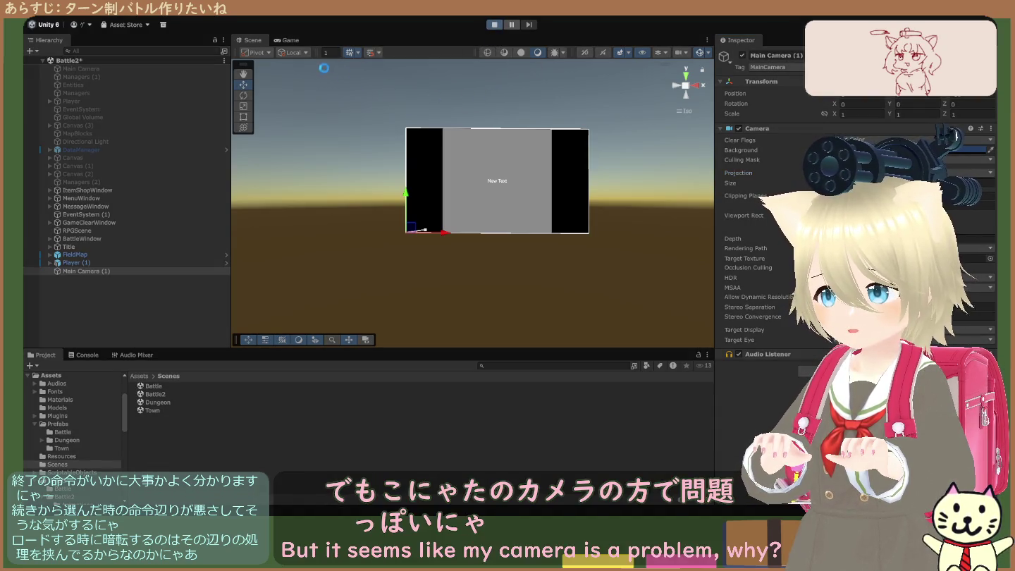
Step: Choose はじめから on the title screen in the Game view, then orbit the Scene view toward the ground
{"action": "left_click", "coordinate": [267, 41]}
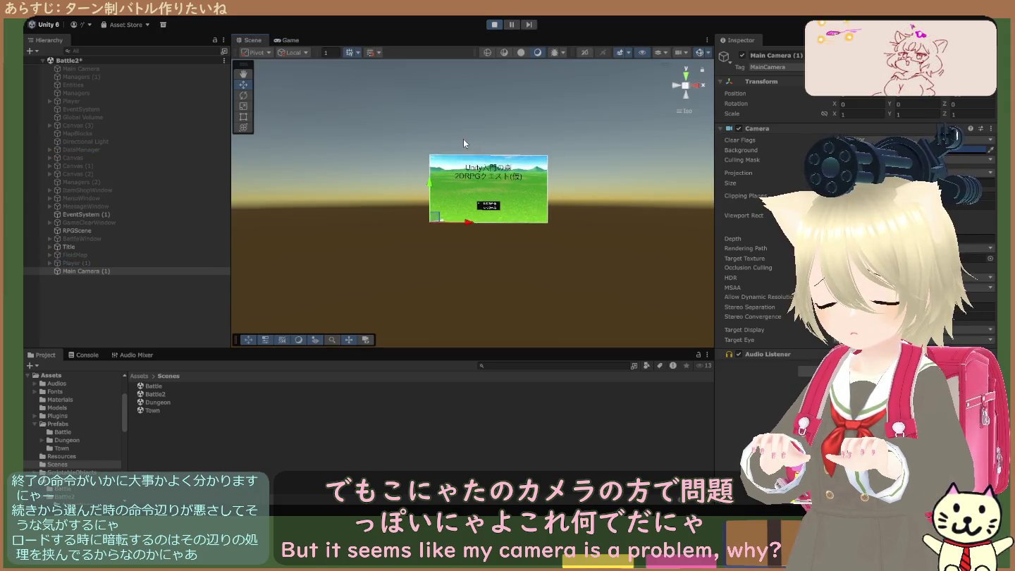
{"action": "left_click", "coordinate": [295, 43]}
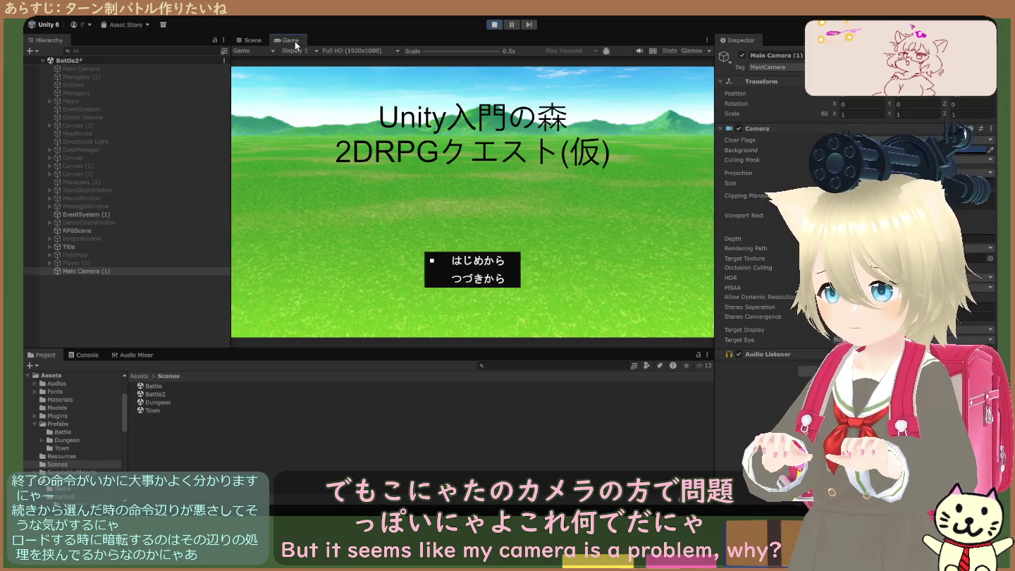
{"action": "key", "text": "Return"}
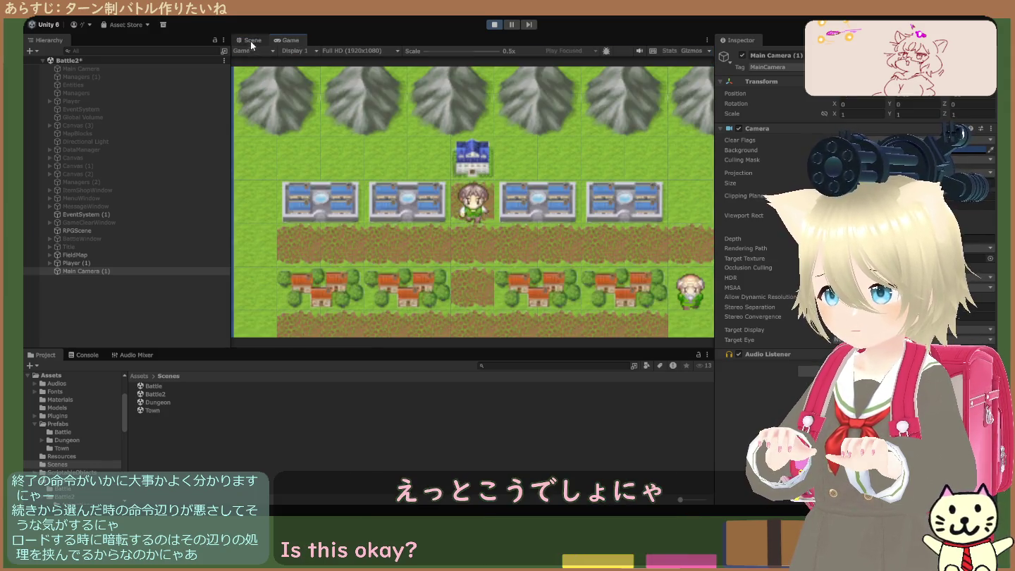
{"action": "left_click", "coordinate": [251, 41]}
{"action": "mouse_move", "coordinate": [383, 200]}
{"action": "left_mouse_down"}
{"action": "mouse_move", "coordinate": [254, 219]}
{"action": "mouse_move", "coordinate": [267, 238]}
{"action": "mouse_move", "coordinate": [408, 204]}
{"action": "left_mouse_up"}
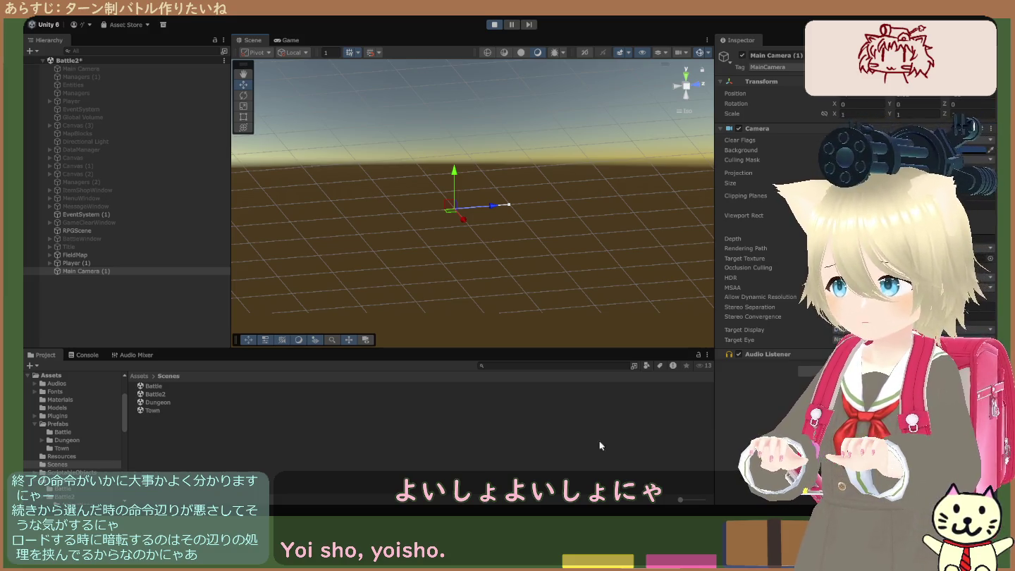
Step: Select Main Camera (1) and check what the Game view is rendering
{"action": "left_click", "coordinate": [120, 274]}
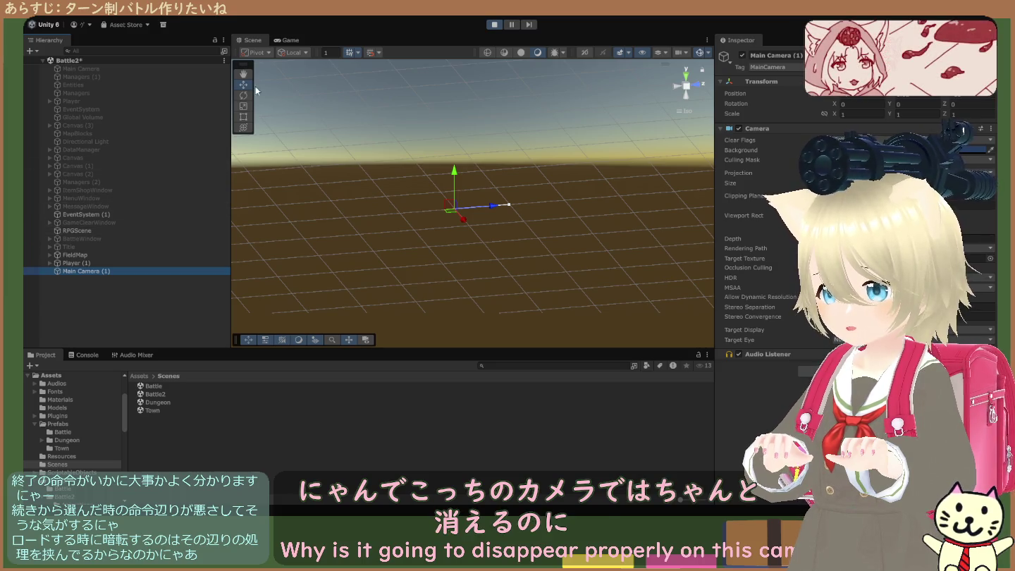
{"action": "left_click", "coordinate": [282, 41]}
{"action": "left_click", "coordinate": [251, 40]}
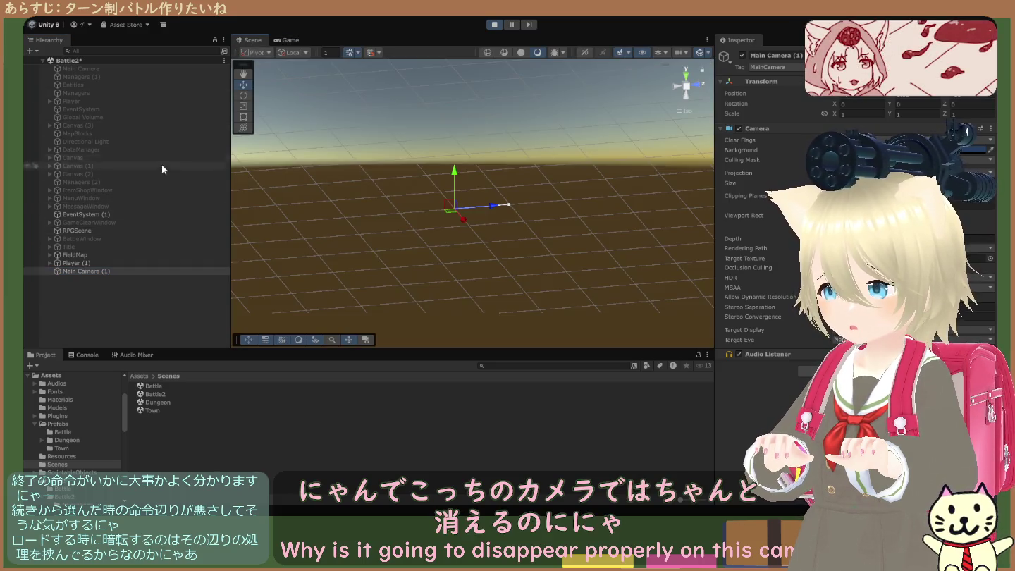
Step: Frame the FieldMap and Title canvas in the Scene view and compare with the game output
{"action": "double_click", "coordinate": [136, 256]}
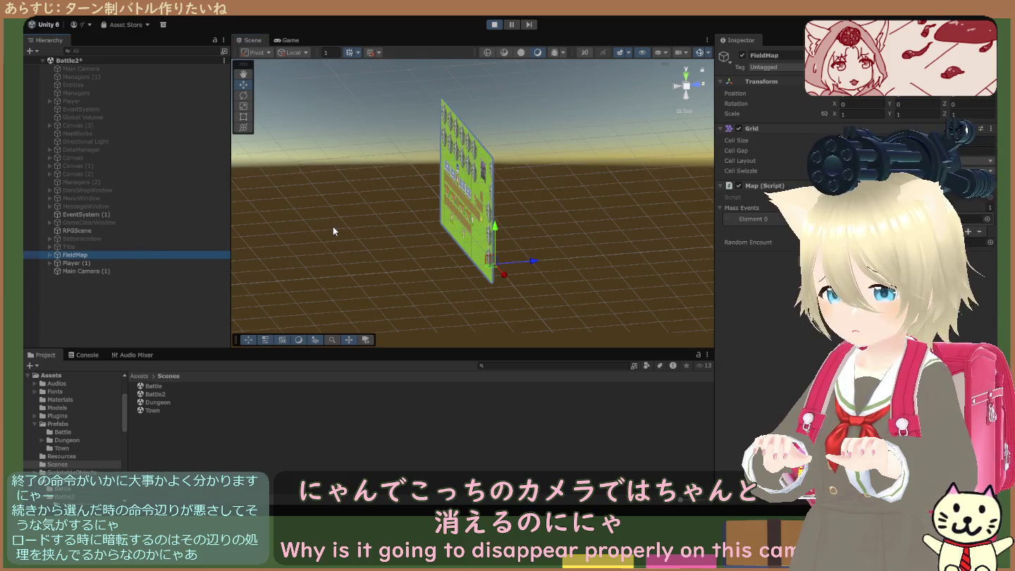
{"action": "scroll", "coordinate": [333, 225], "scroll_direction": "down", "scroll_amount": 5}
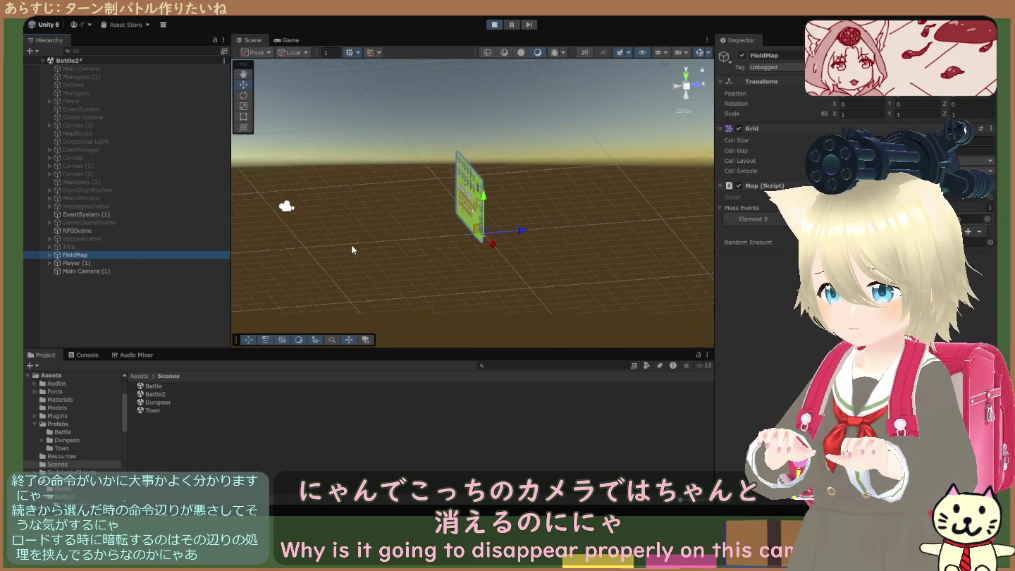
{"action": "double_click", "coordinate": [124, 245]}
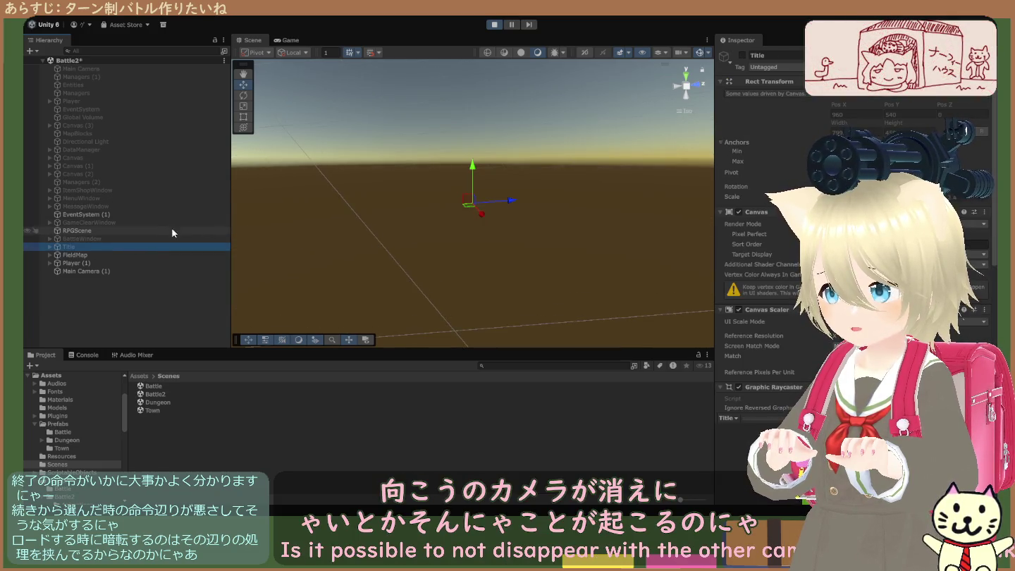
{"action": "double_click", "coordinate": [136, 251]}
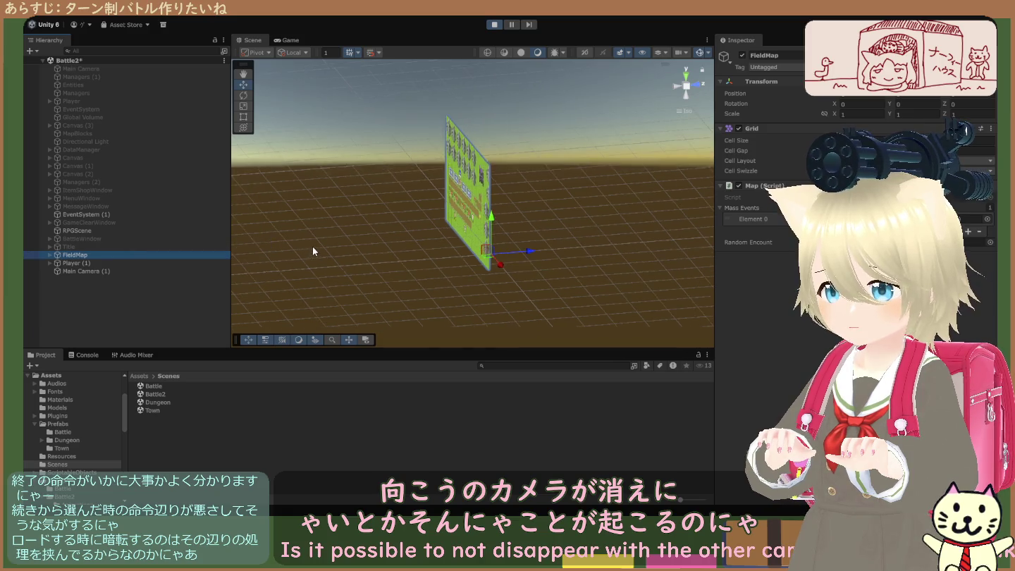
{"action": "key", "text": "Up"}
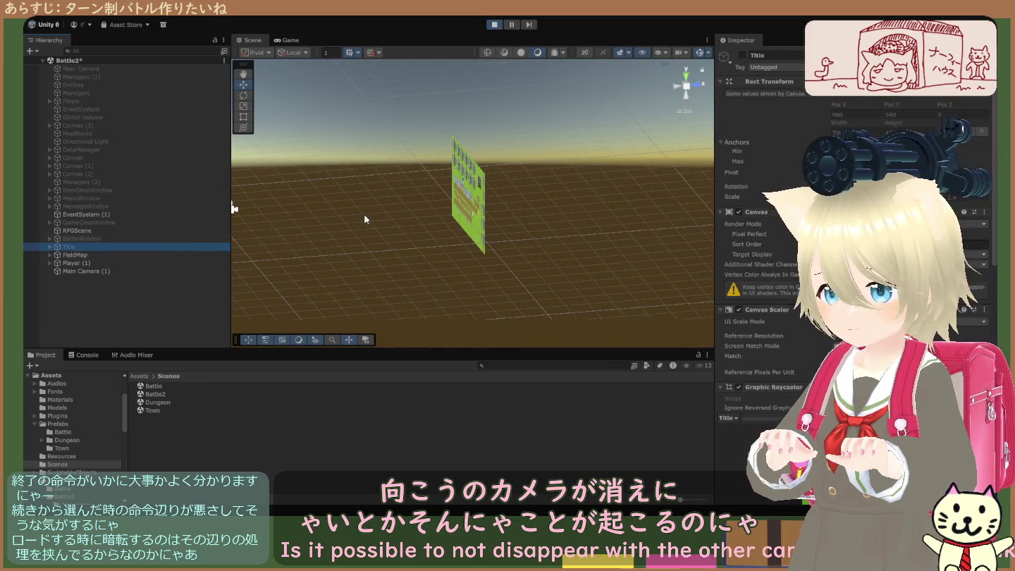
{"action": "mouse_move", "coordinate": [677, 162]}
{"action": "left_mouse_down"}
{"action": "mouse_move", "coordinate": [642, 165]}
{"action": "mouse_move", "coordinate": [616, 198]}
{"action": "mouse_move", "coordinate": [610, 179]}
{"action": "mouse_move", "coordinate": [549, 182]}
{"action": "mouse_move", "coordinate": [507, 225]}
{"action": "mouse_move", "coordinate": [498, 219]}
{"action": "left_mouse_up"}
{"action": "left_click", "coordinate": [286, 42]}
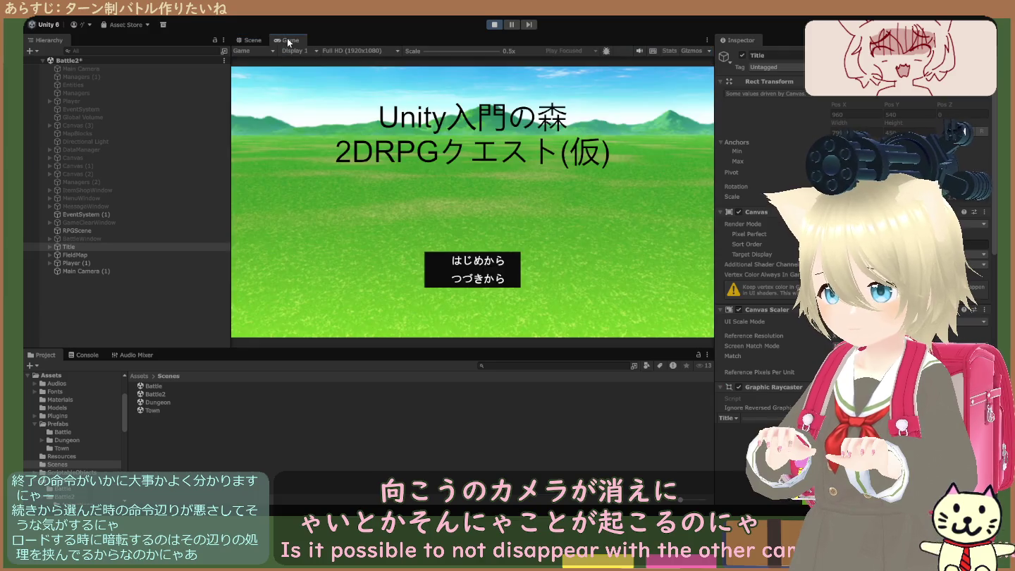
{"action": "left_click", "coordinate": [250, 40]}
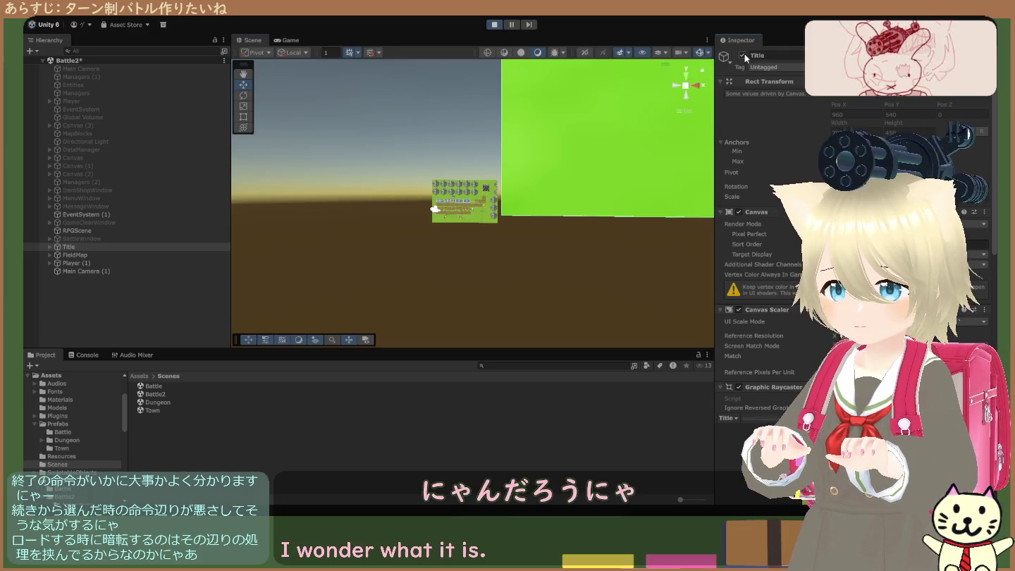
{"action": "left_click", "coordinate": [287, 41]}
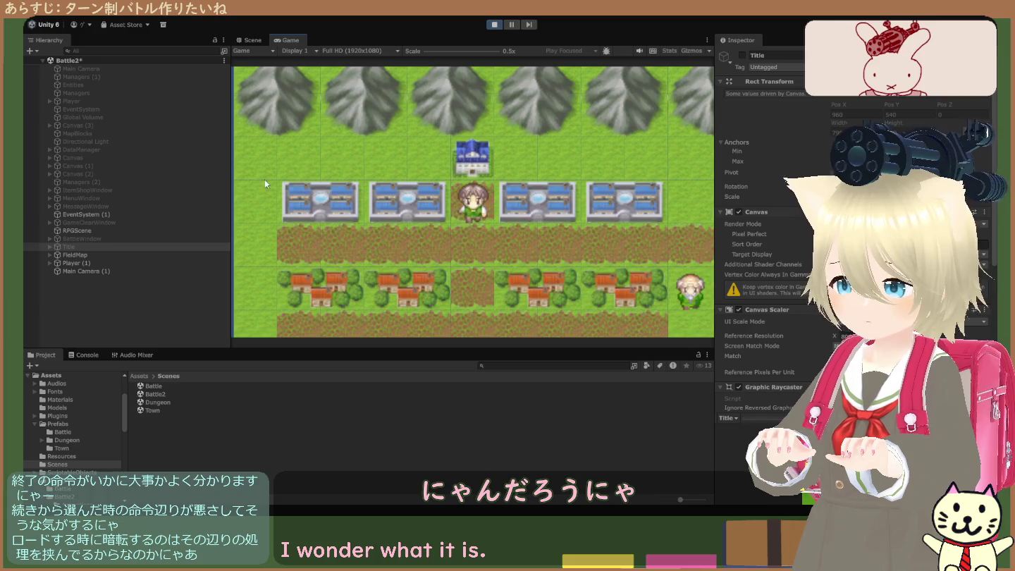
Step: Compare the Camera settings of Main Camera (1) and Main Camera, then stop play and frame Main Camera
{"action": "left_click", "coordinate": [140, 267]}
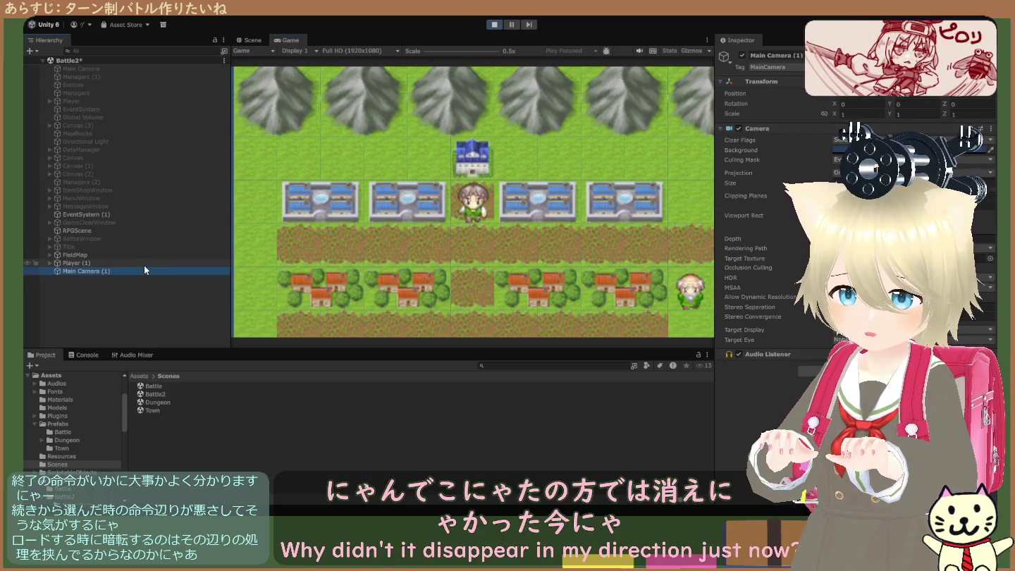
{"action": "left_click", "coordinate": [118, 70]}
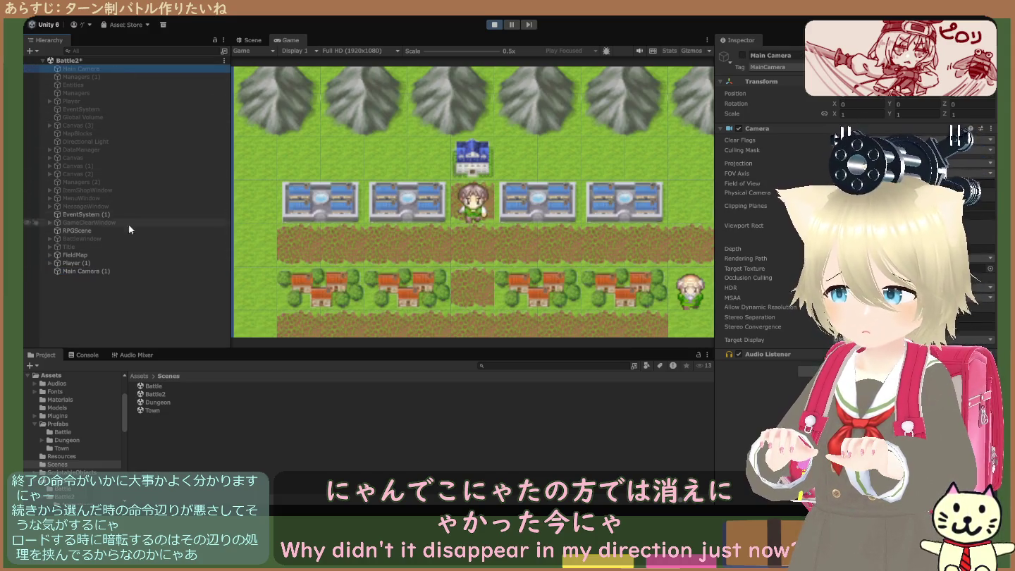
{"action": "left_click", "coordinate": [131, 270]}
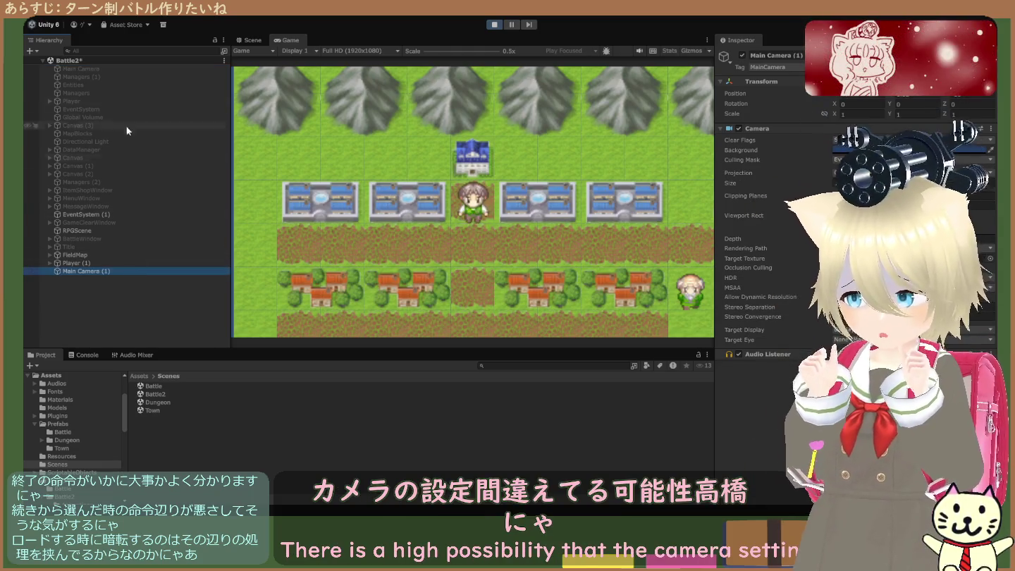
{"action": "left_click", "coordinate": [495, 24]}
{"action": "double_click", "coordinate": [136, 68]}
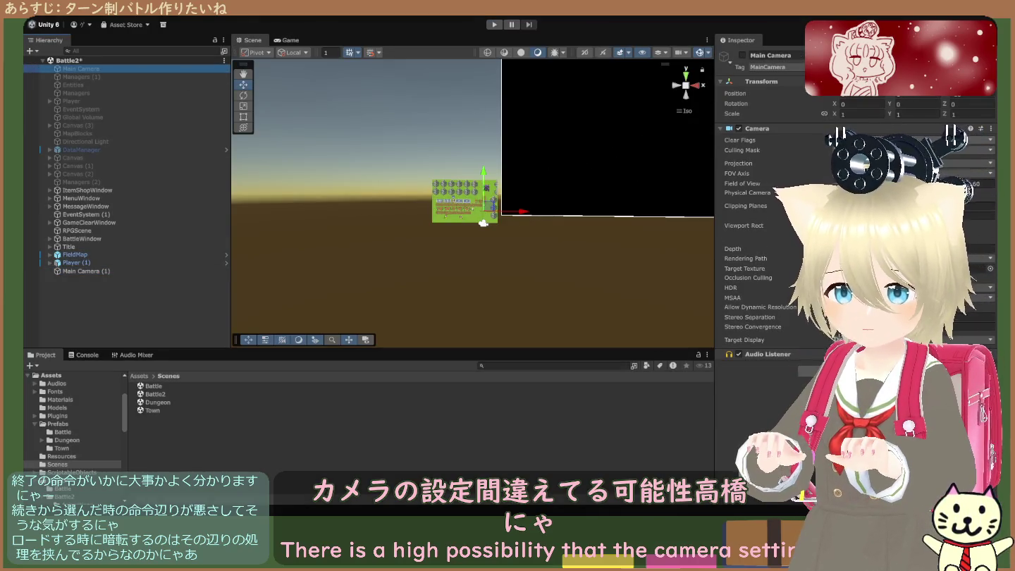
Step: Disable Main Camera (1) and enable the original Main Camera
{"action": "left_click", "coordinate": [102, 272]}
{"action": "left_click", "coordinate": [103, 69]}
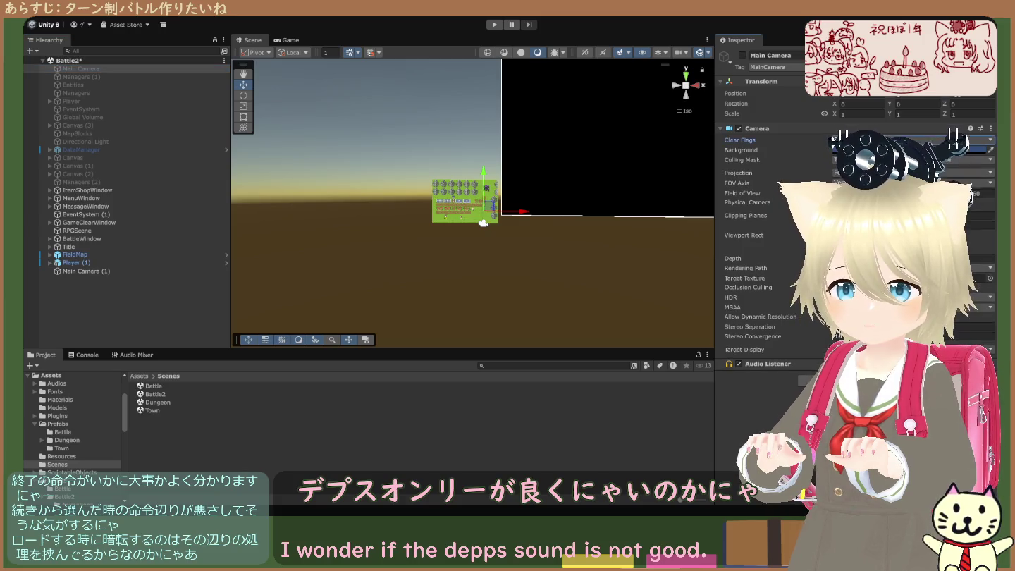
{"action": "left_click", "coordinate": [289, 40]}
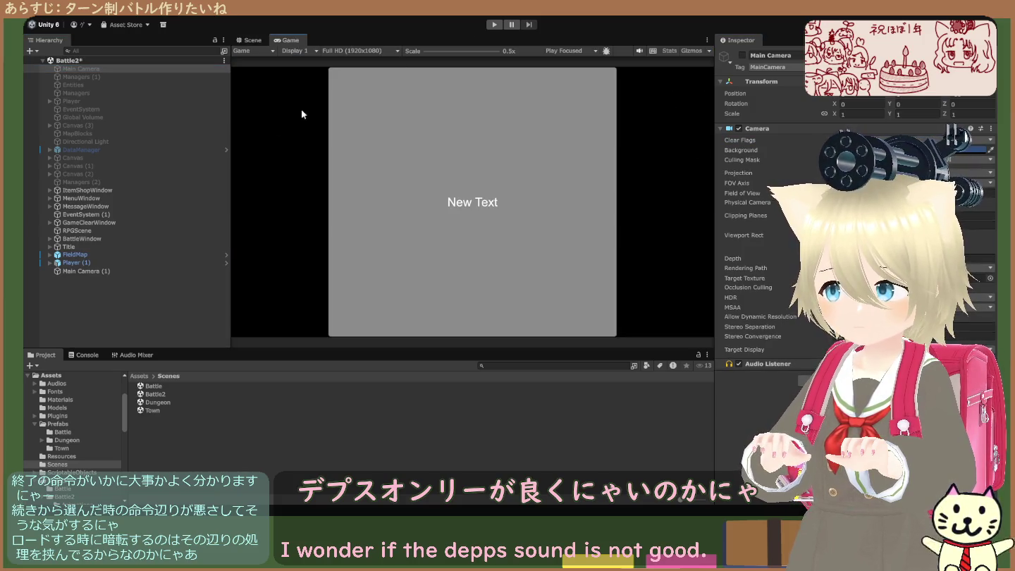
{"action": "left_click", "coordinate": [110, 270]}
{"action": "left_click", "coordinate": [741, 54]}
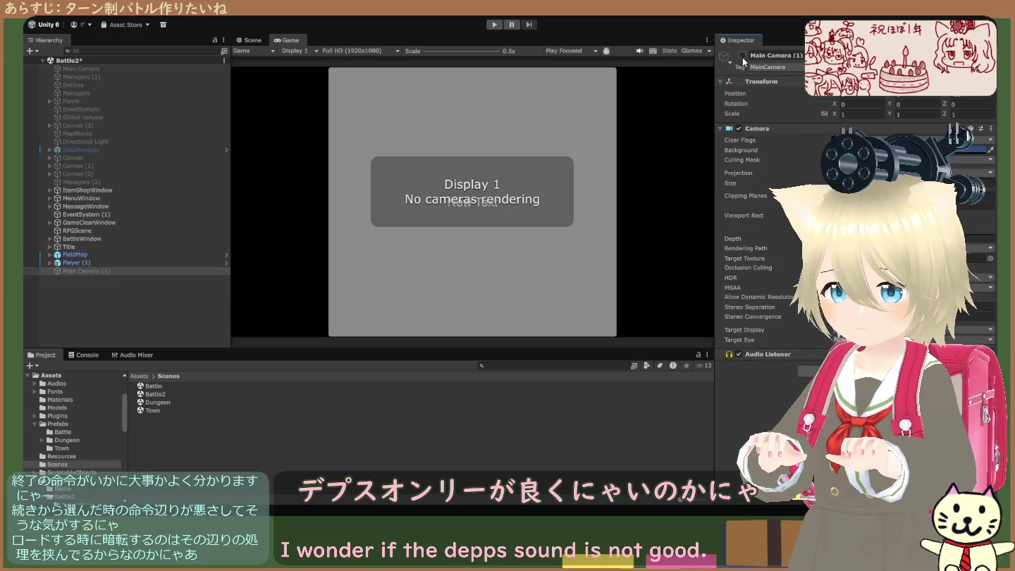
{"action": "left_click", "coordinate": [107, 69]}
{"action": "left_click", "coordinate": [742, 55]}
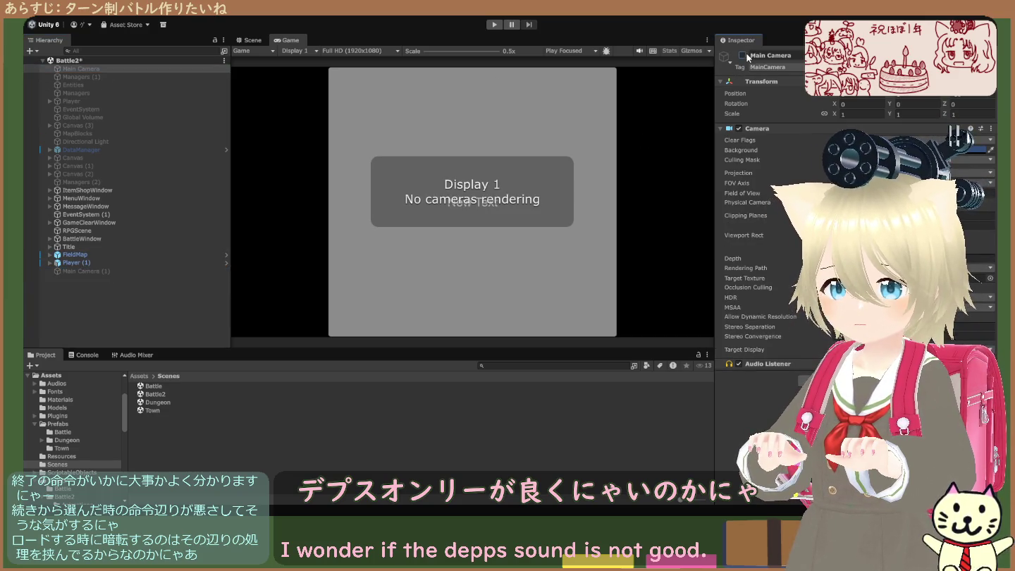
Step: Run the game, stop it, run it again, and return to the Scene view
{"action": "left_click", "coordinate": [495, 25]}
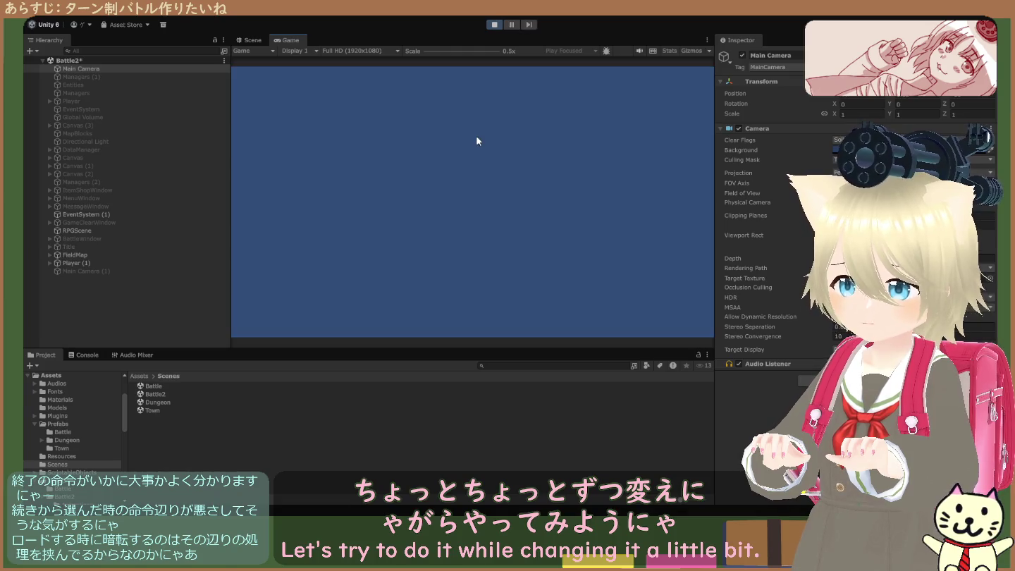
{"action": "left_click", "coordinate": [493, 26]}
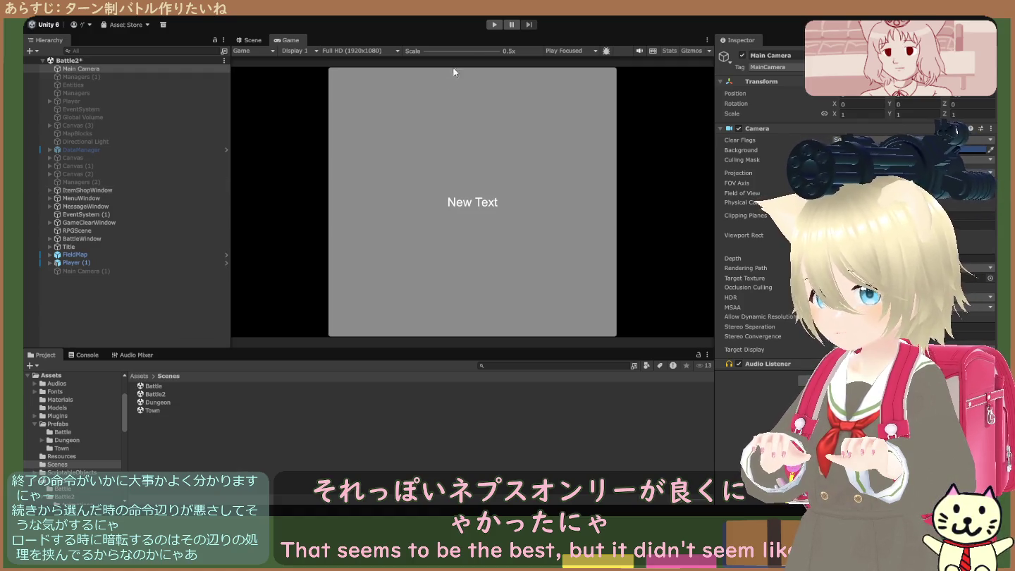
{"action": "left_click", "coordinate": [489, 25]}
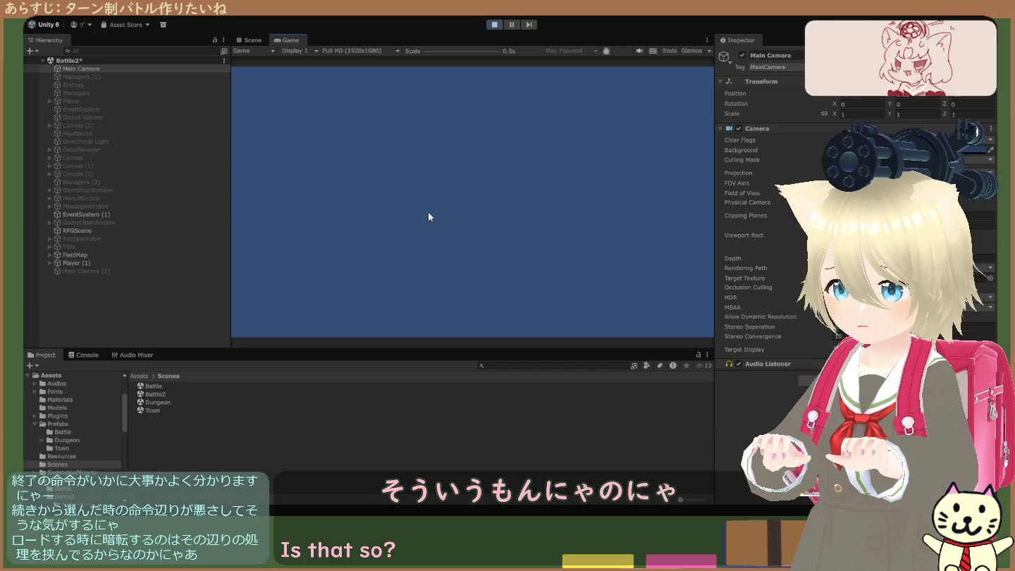
{"action": "left_click", "coordinate": [254, 41]}
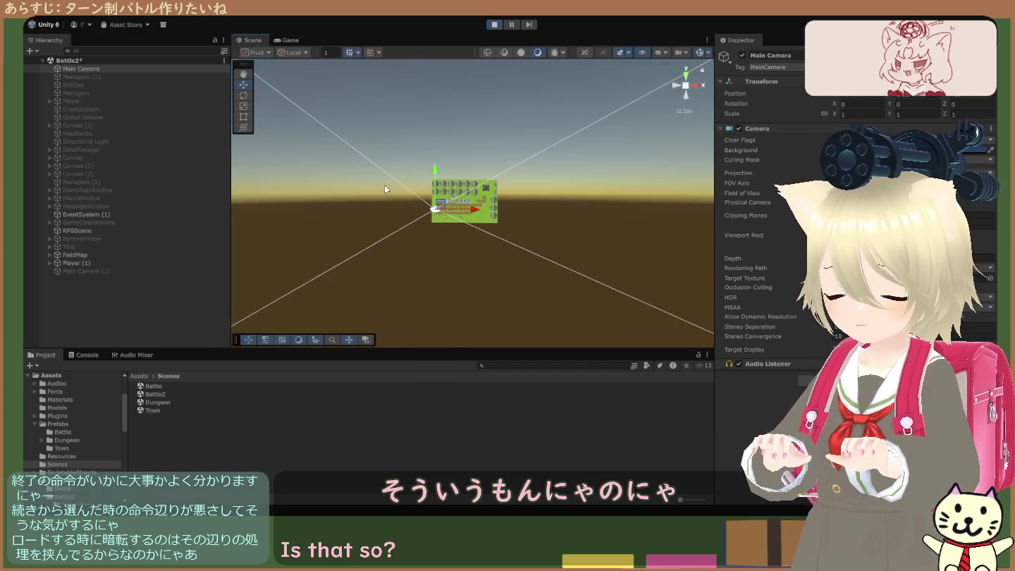
{"action": "scroll", "coordinate": [385, 187], "scroll_direction": "up", "scroll_amount": 1}
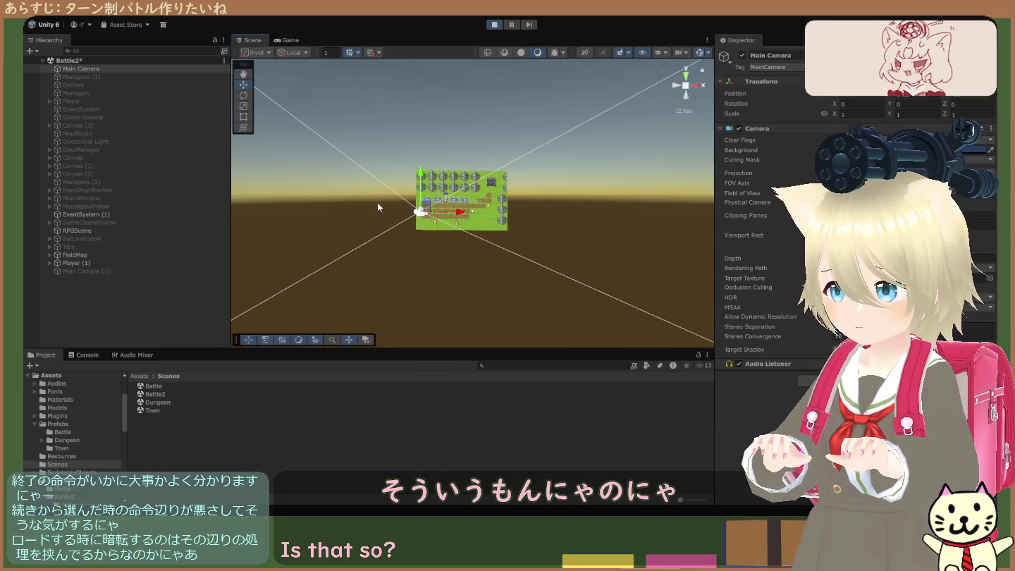
{"action": "left_click", "coordinate": [129, 270]}
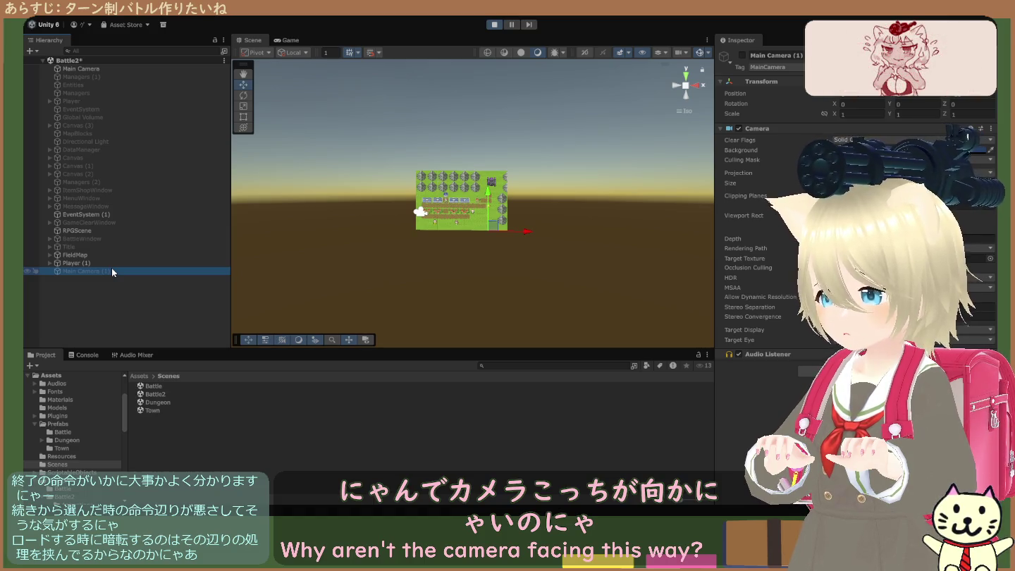
{"action": "left_click", "coordinate": [289, 40]}
{"action": "left_click", "coordinate": [251, 41]}
{"action": "left_click", "coordinate": [288, 41]}
{"action": "left_click", "coordinate": [254, 39]}
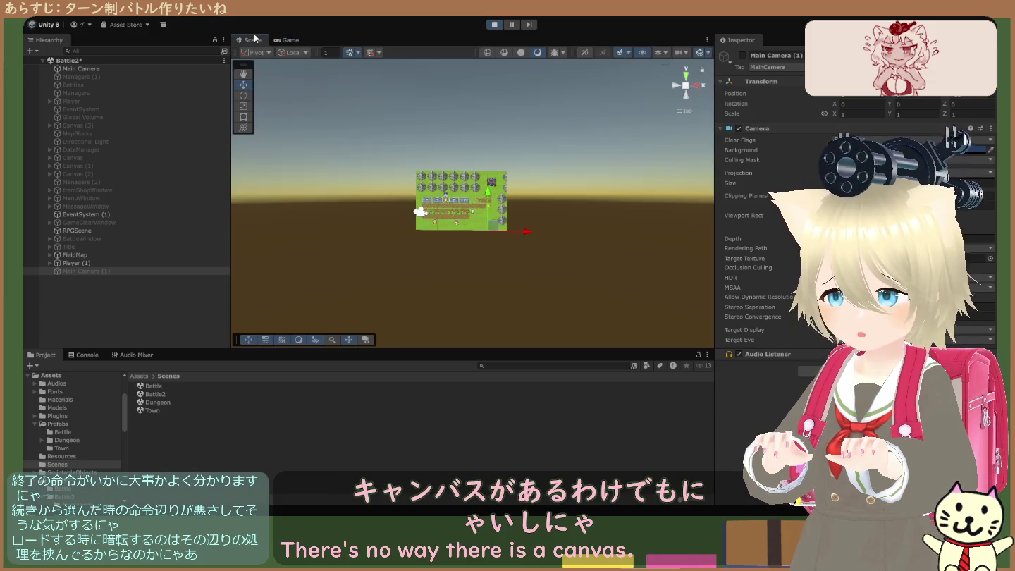
{"action": "double_click", "coordinate": [126, 69]}
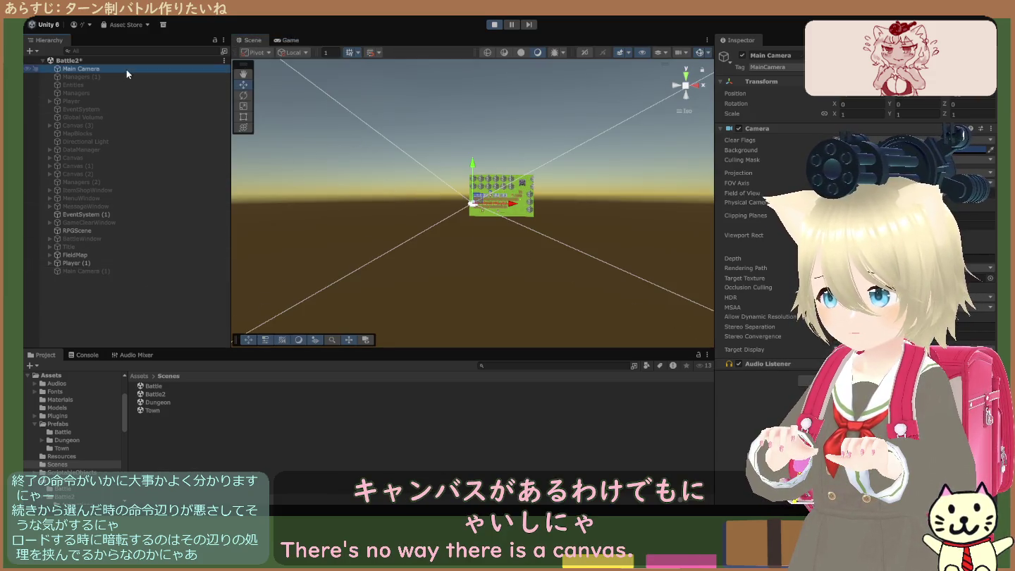
{"action": "mouse_move", "coordinate": [365, 196]}
{"action": "left_mouse_down"}
{"action": "mouse_move", "coordinate": [251, 214]}
{"action": "mouse_move", "coordinate": [437, 218]}
{"action": "left_mouse_up"}
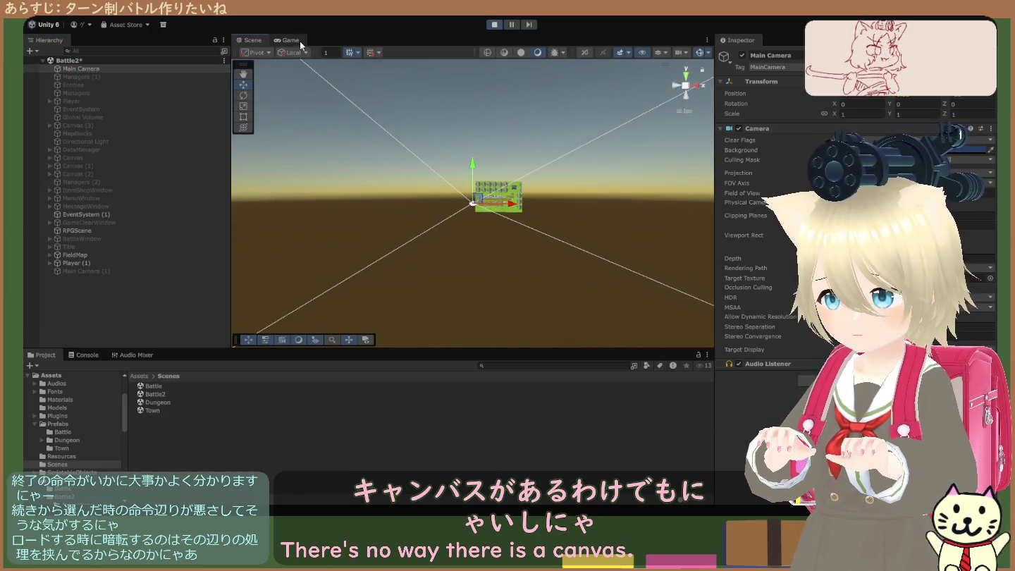
{"action": "left_click", "coordinate": [288, 41]}
{"action": "left_click", "coordinate": [263, 40]}
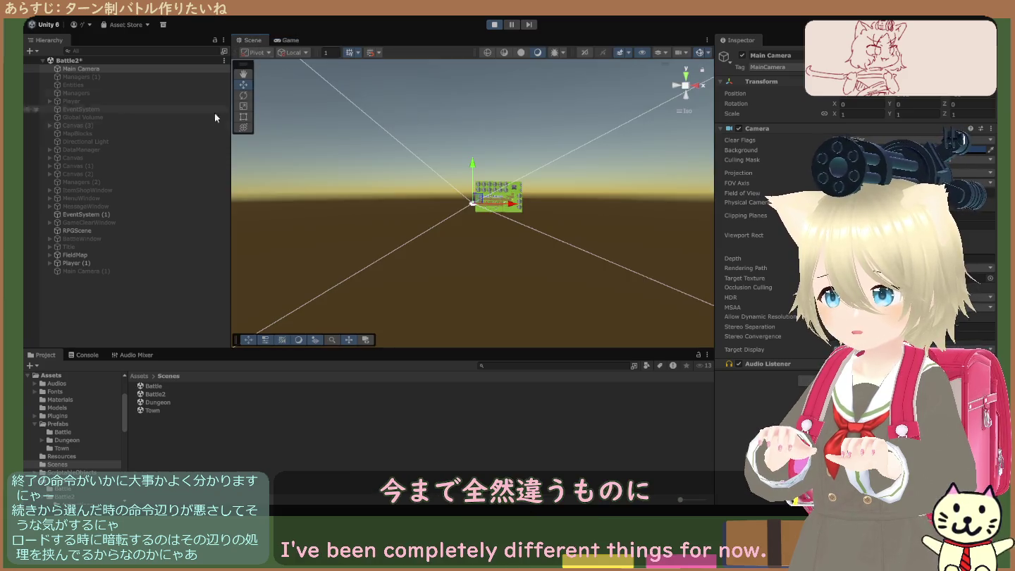
{"action": "left_click", "coordinate": [143, 263]}
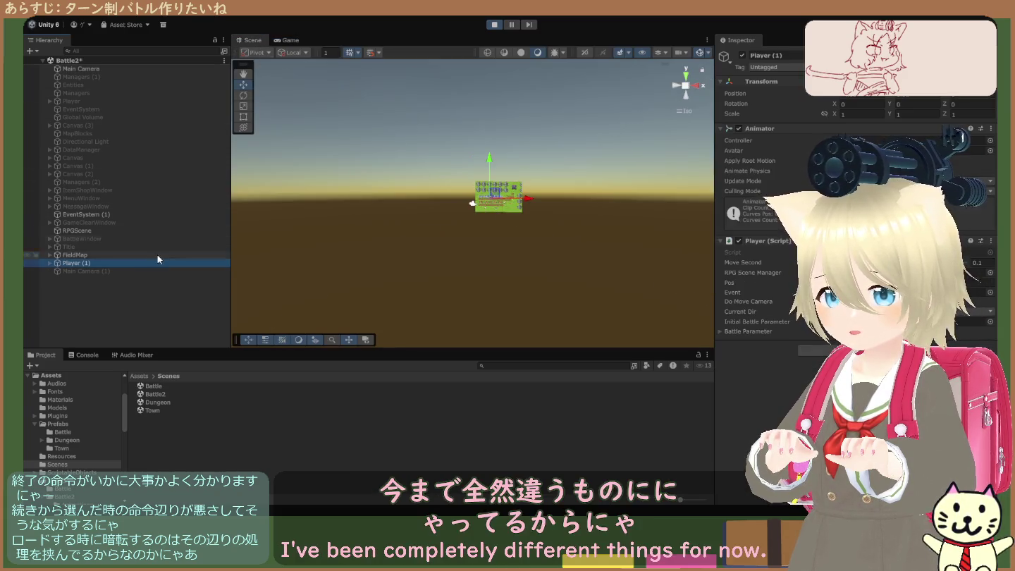
{"action": "left_click", "coordinate": [136, 71]}
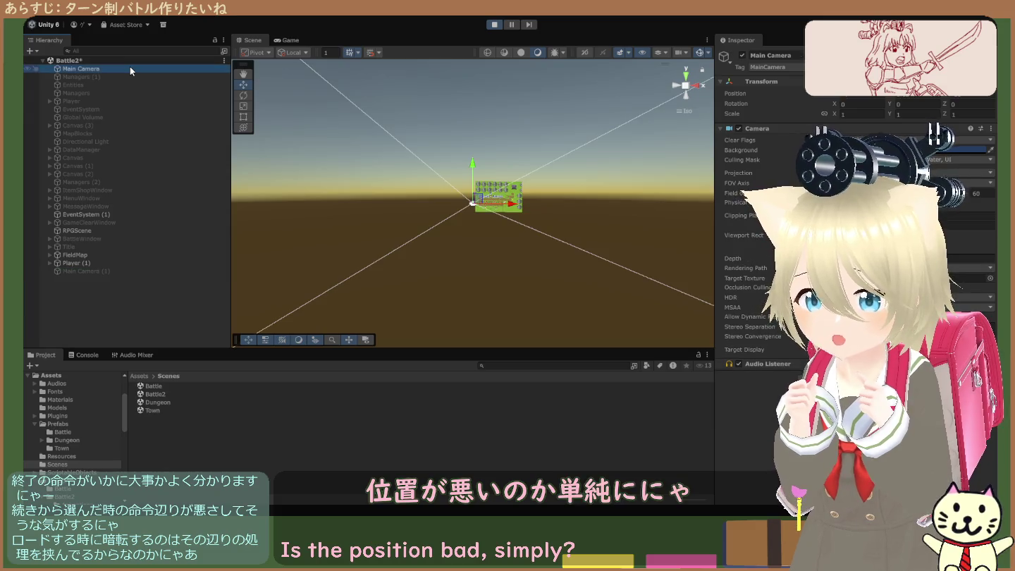
{"action": "left_click", "coordinate": [112, 271]}
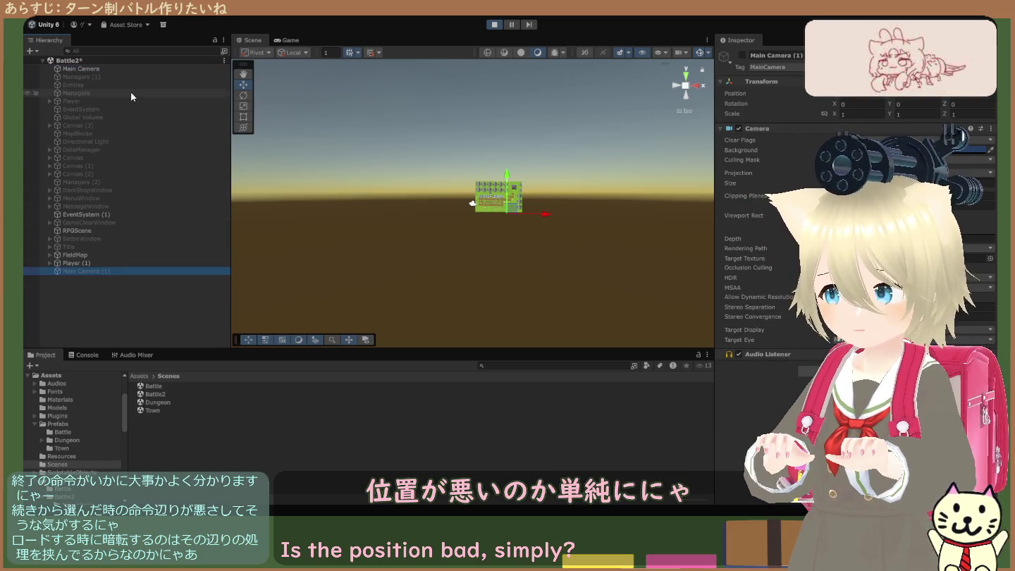
{"action": "left_click", "coordinate": [132, 70]}
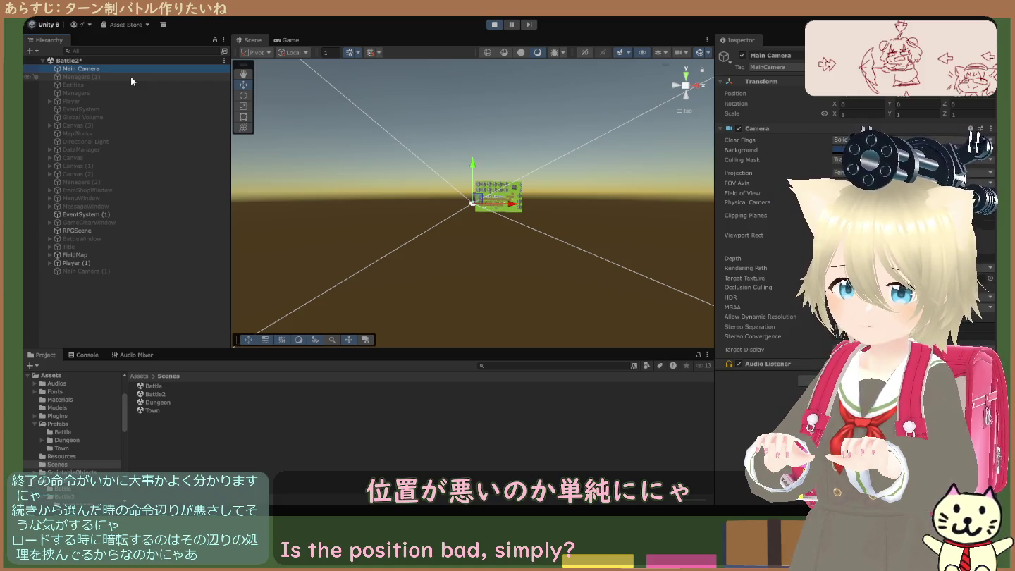
{"action": "left_click", "coordinate": [130, 78]}
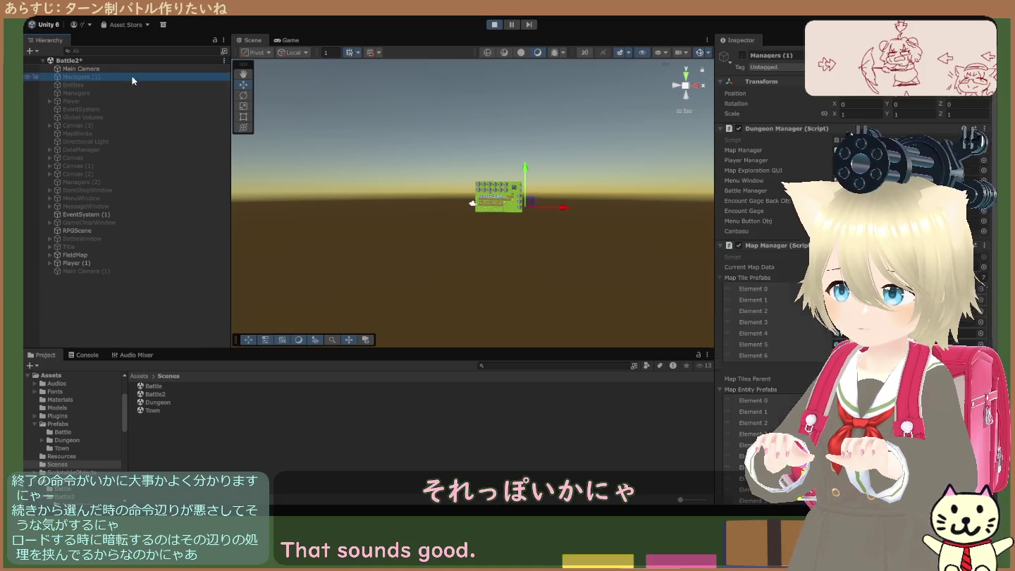
Step: Zoom and tilt the Scene view to look down on the running field map
{"action": "left_click", "coordinate": [133, 271]}
{"action": "left_click", "coordinate": [130, 77]}
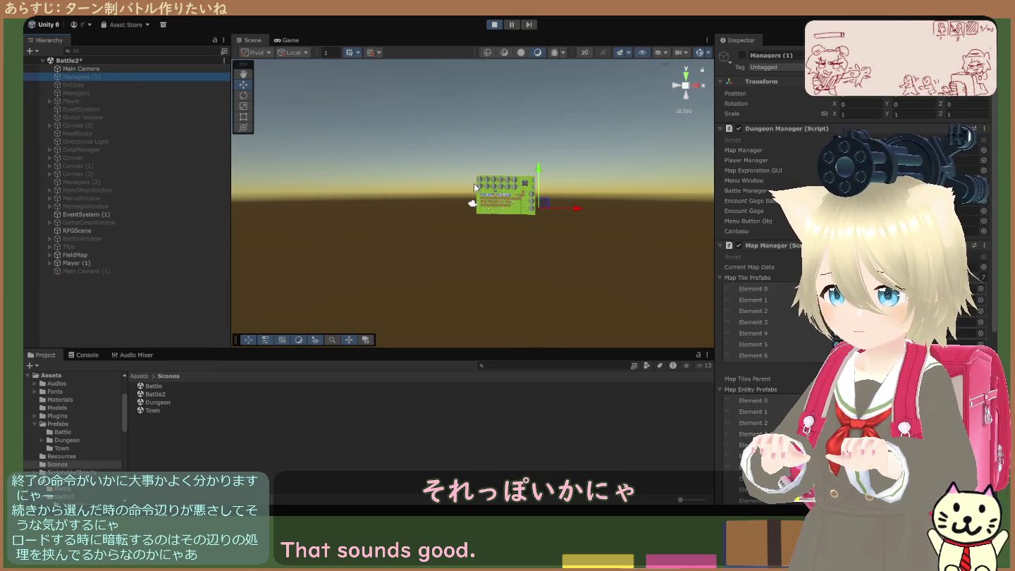
{"action": "scroll", "coordinate": [475, 188], "scroll_direction": "up", "scroll_amount": 5}
{"action": "scroll", "coordinate": [493, 169], "scroll_direction": "up", "scroll_amount": 3}
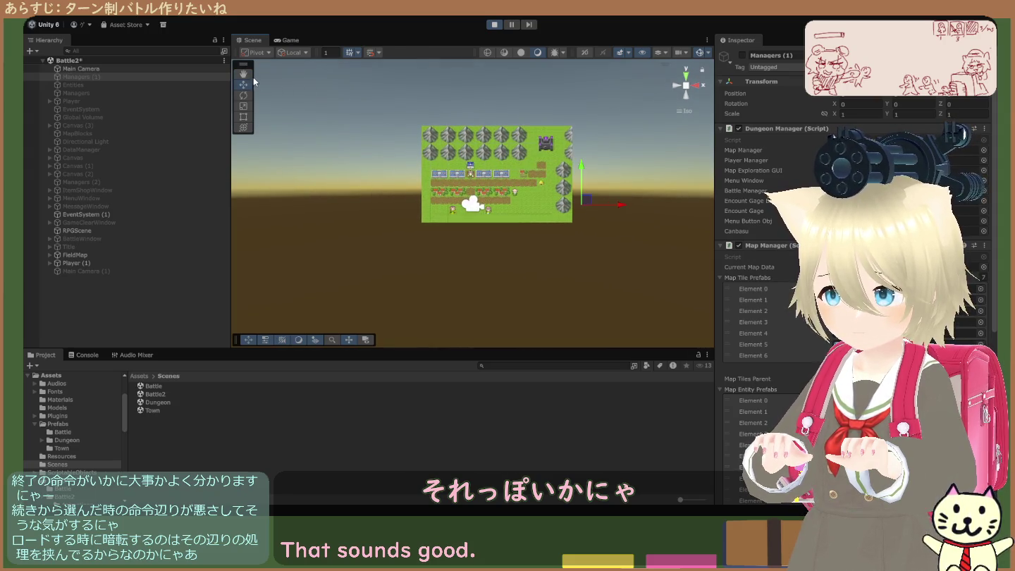
{"action": "scroll", "coordinate": [430, 188], "scroll_direction": "up", "scroll_amount": 3}
{"action": "mouse_move", "coordinate": [435, 197]}
{"action": "left_mouse_down"}
{"action": "mouse_move", "coordinate": [423, 192]}
{"action": "mouse_move", "coordinate": [465, 190]}
{"action": "mouse_move", "coordinate": [439, 189]}
{"action": "left_mouse_up"}
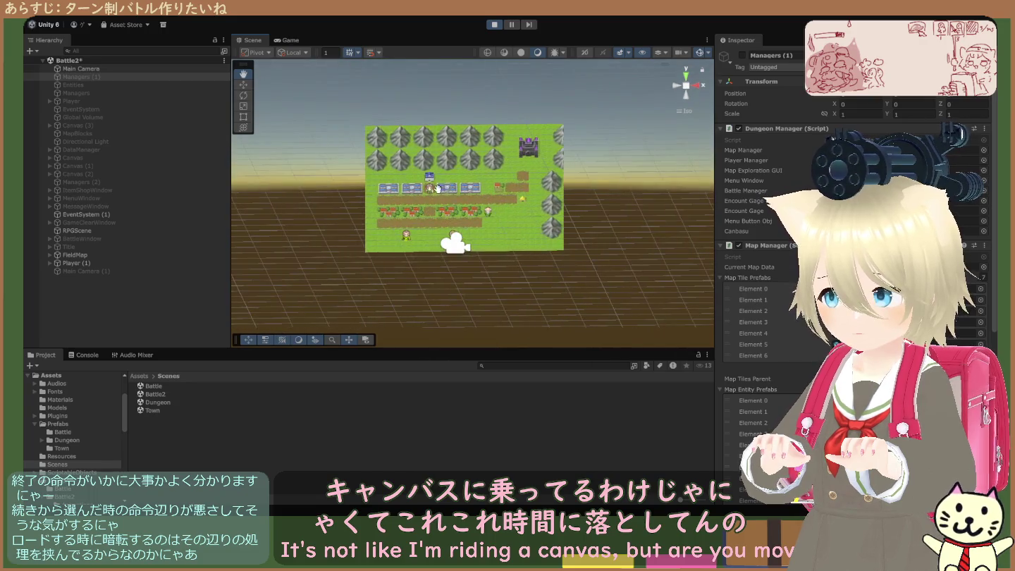
Step: Enable Main Camera (1) and orbit the scene to see both camera frames
{"action": "left_click", "coordinate": [152, 271]}
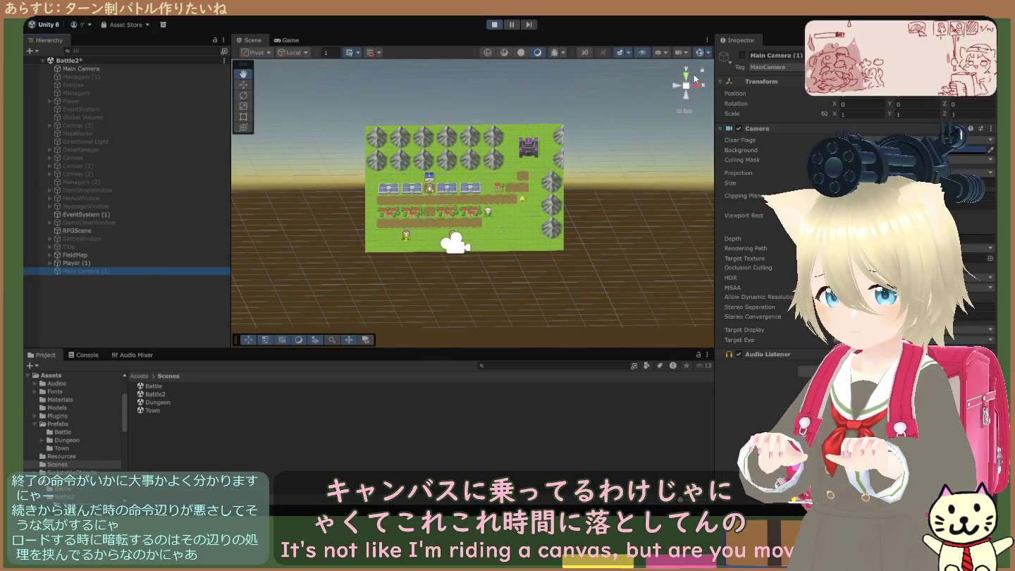
{"action": "left_click", "coordinate": [740, 56]}
{"action": "left_click_drag", "start_coordinate": [508, 198], "coordinate": [567, 171]}
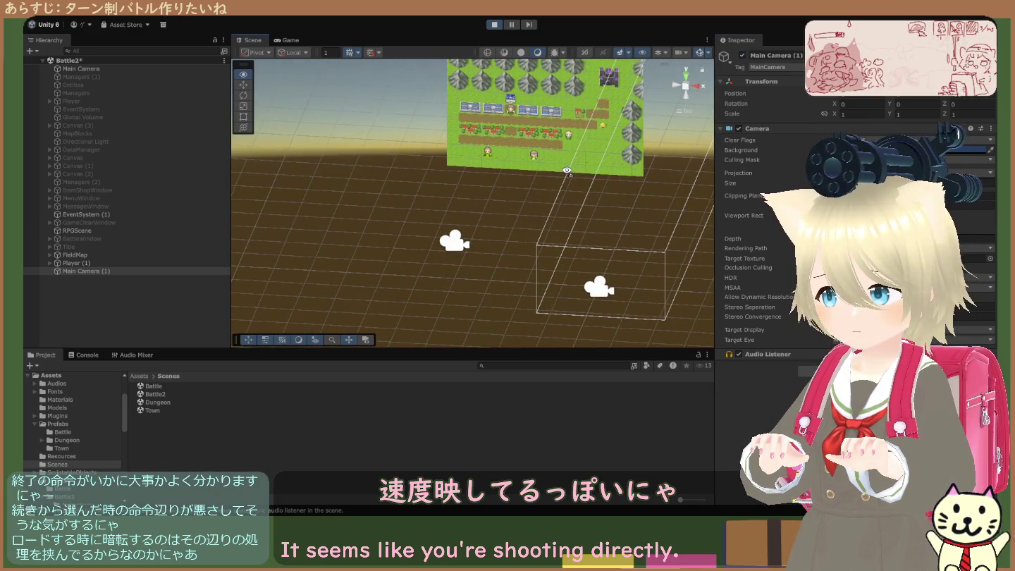
Step: Flip repeatedly between the town map's Game render and the 3D scene, select Main Camera (1), then stop
{"action": "left_click", "coordinate": [286, 43]}
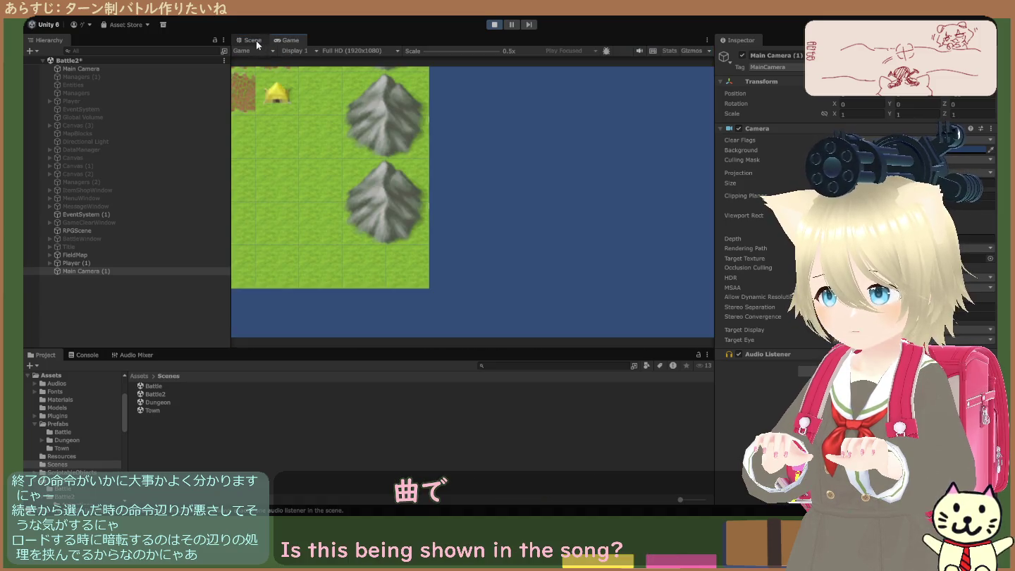
{"action": "left_click", "coordinate": [253, 40]}
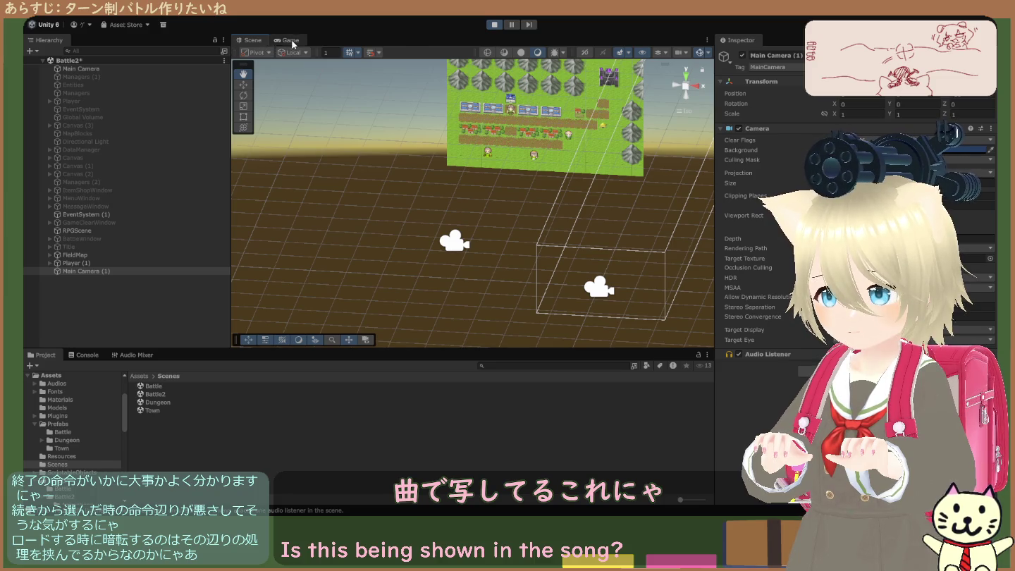
{"action": "left_click", "coordinate": [276, 43]}
{"action": "left_click", "coordinate": [260, 42]}
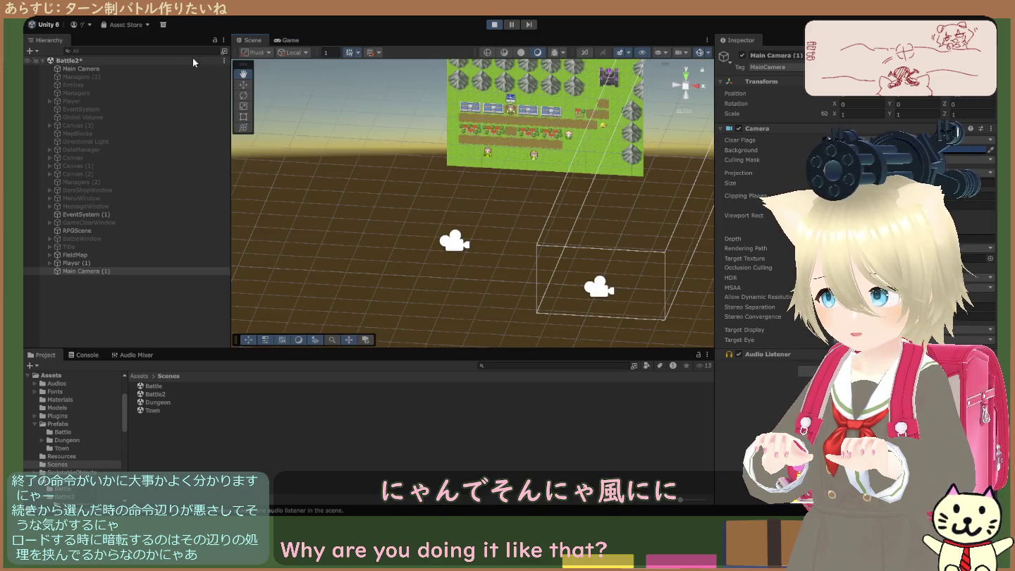
{"action": "left_click", "coordinate": [79, 68]}
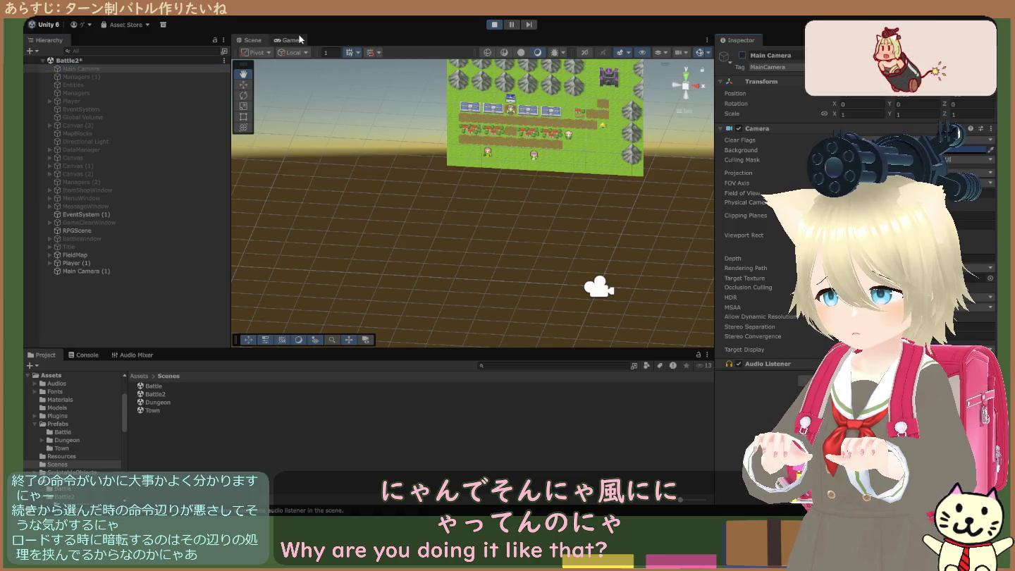
{"action": "left_click", "coordinate": [286, 40]}
{"action": "left_click", "coordinate": [257, 43]}
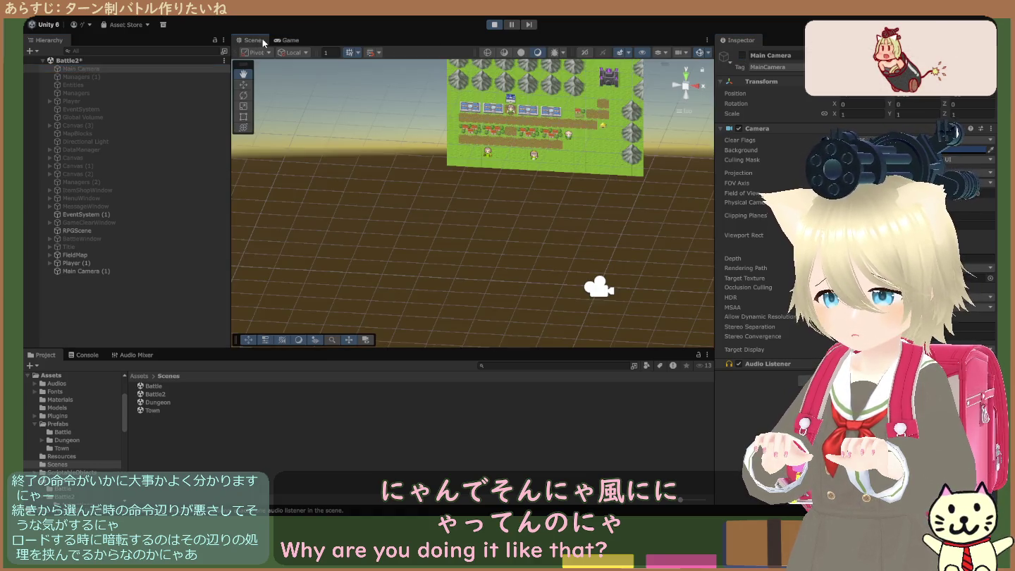
{"action": "left_click", "coordinate": [282, 40]}
{"action": "left_click", "coordinate": [255, 41]}
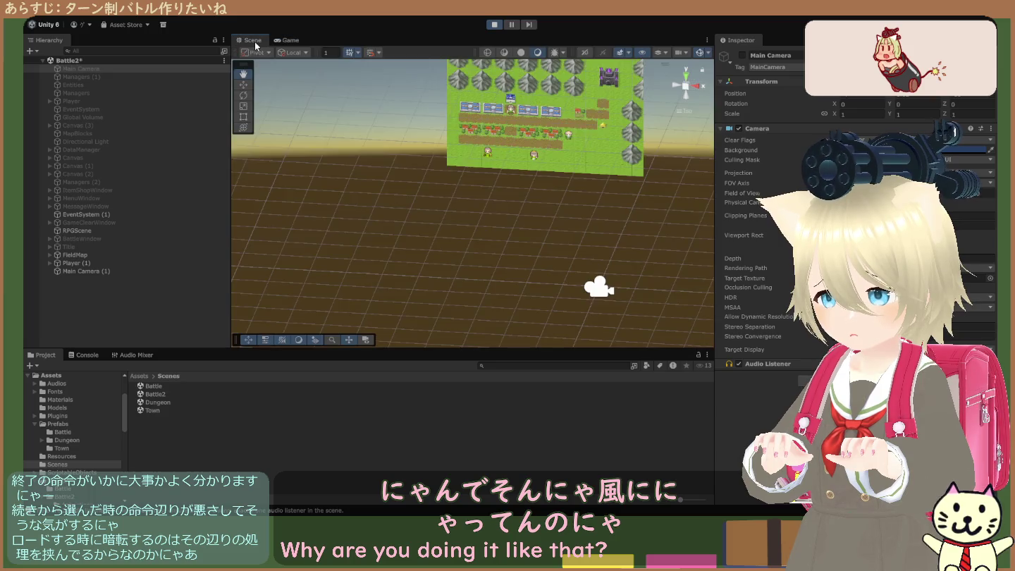
{"action": "left_click", "coordinate": [290, 41]}
{"action": "left_click", "coordinate": [257, 41]}
{"action": "left_click", "coordinate": [289, 41]}
{"action": "left_click", "coordinate": [256, 40]}
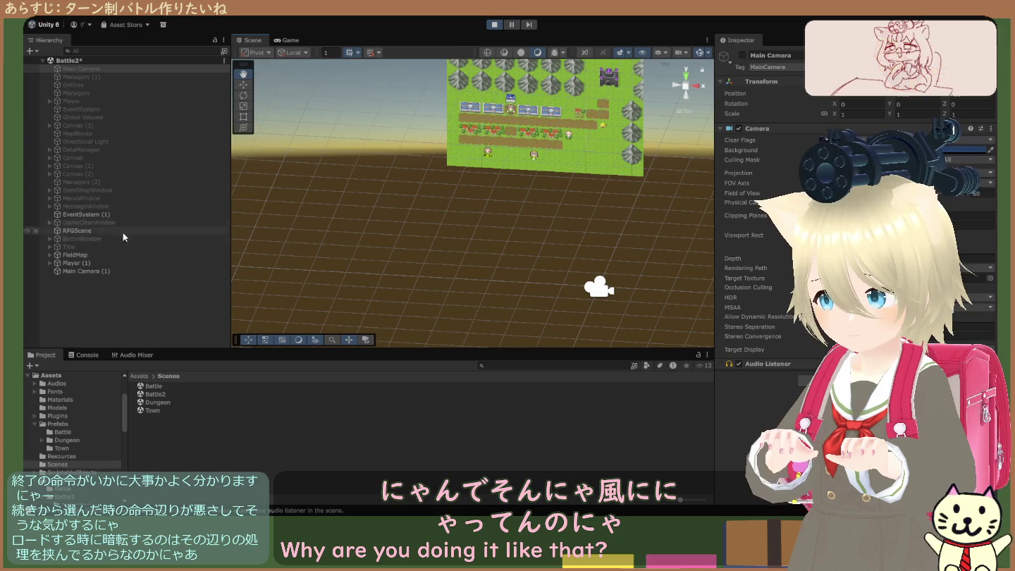
{"action": "left_click", "coordinate": [84, 271]}
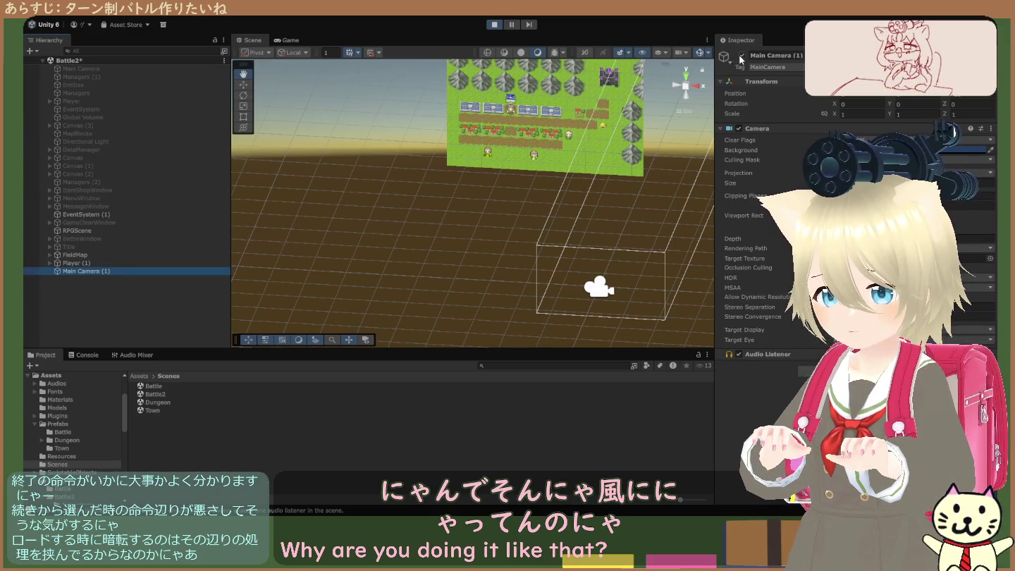
{"action": "left_click", "coordinate": [496, 26]}
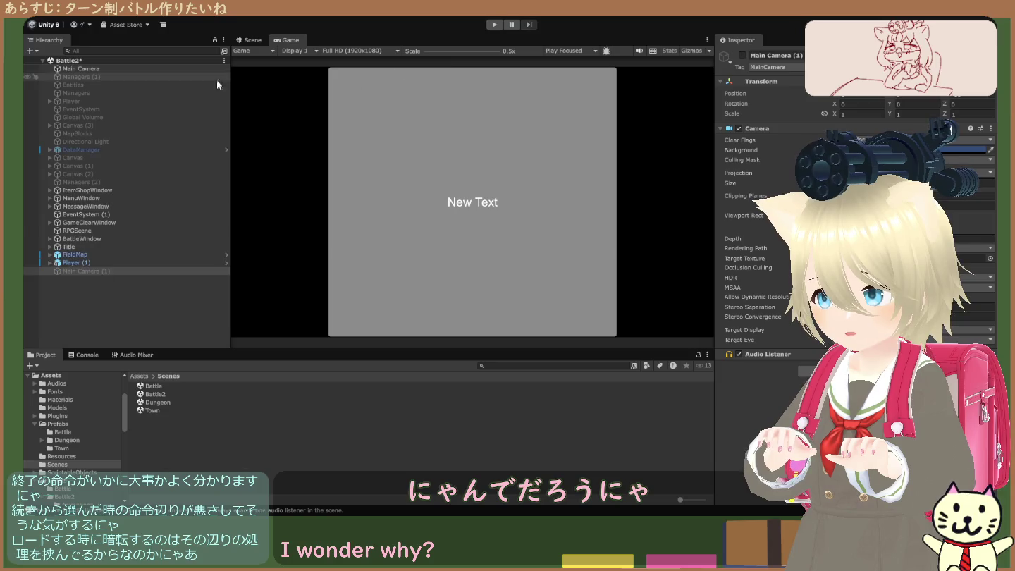
Step: Disable Main Camera and enable Main Camera (1)
{"action": "left_click", "coordinate": [155, 68]}
{"action": "left_click", "coordinate": [741, 54]}
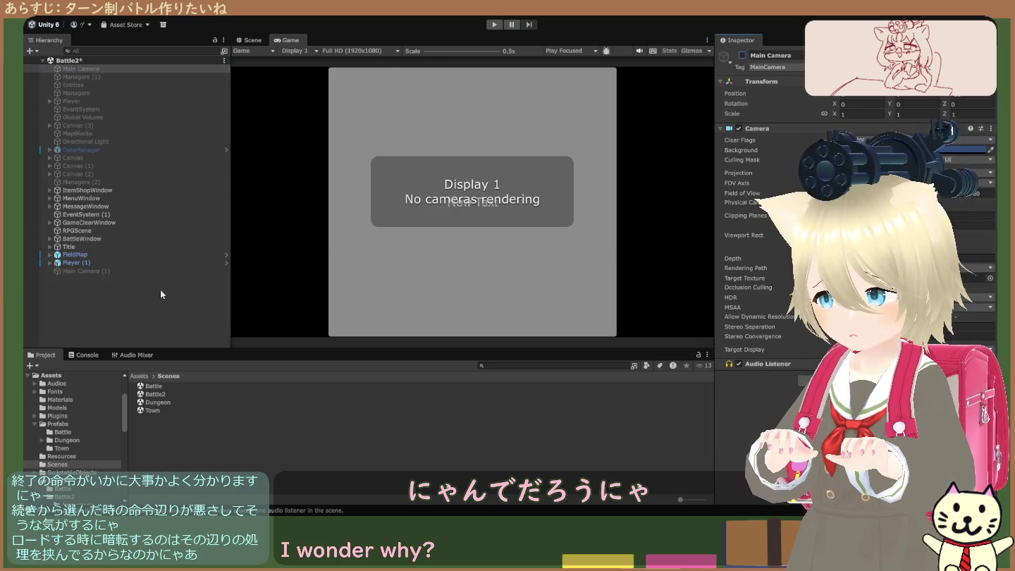
{"action": "left_click", "coordinate": [150, 271]}
{"action": "left_click", "coordinate": [742, 55]}
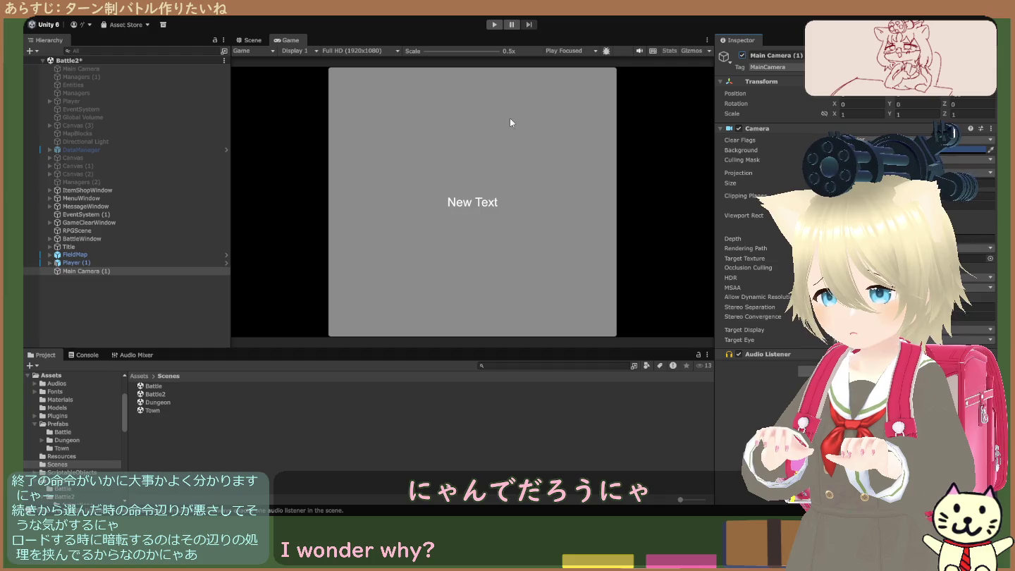
Step: Play from the title screen through the town map into a battle, then stop the game
{"action": "left_click", "coordinate": [488, 26]}
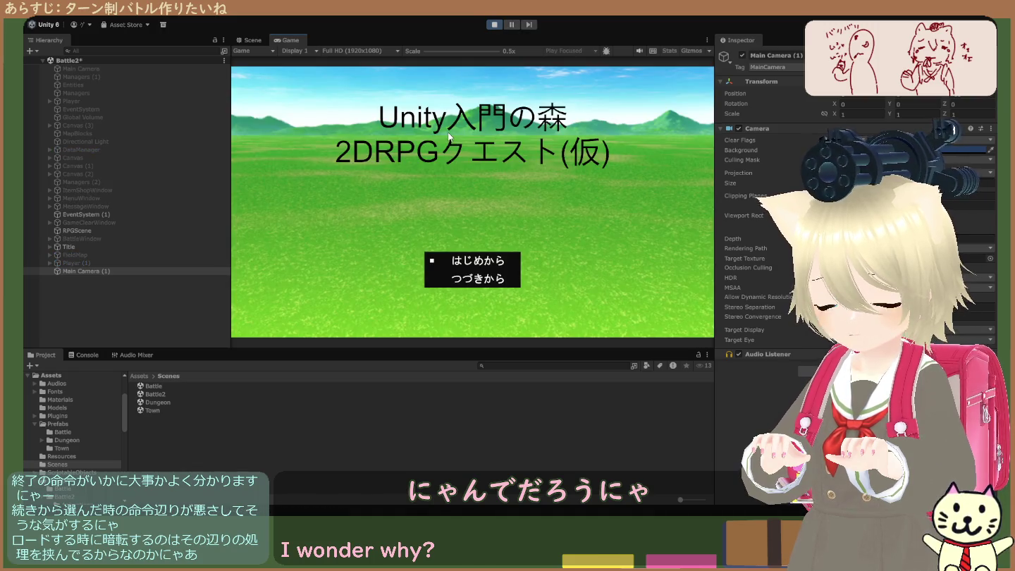
{"action": "key", "text": "Return"}
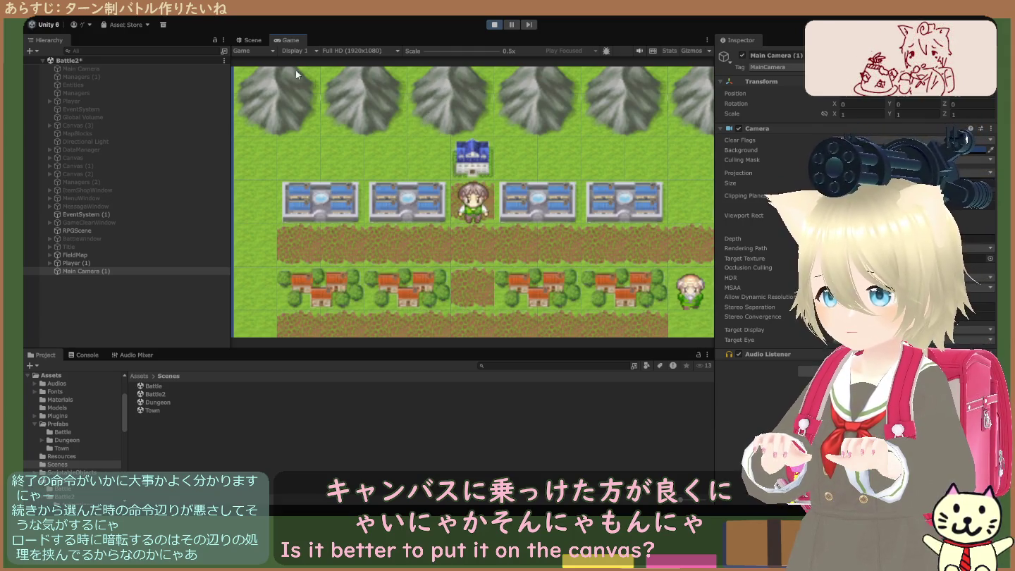
{"action": "left_click", "coordinate": [249, 41]}
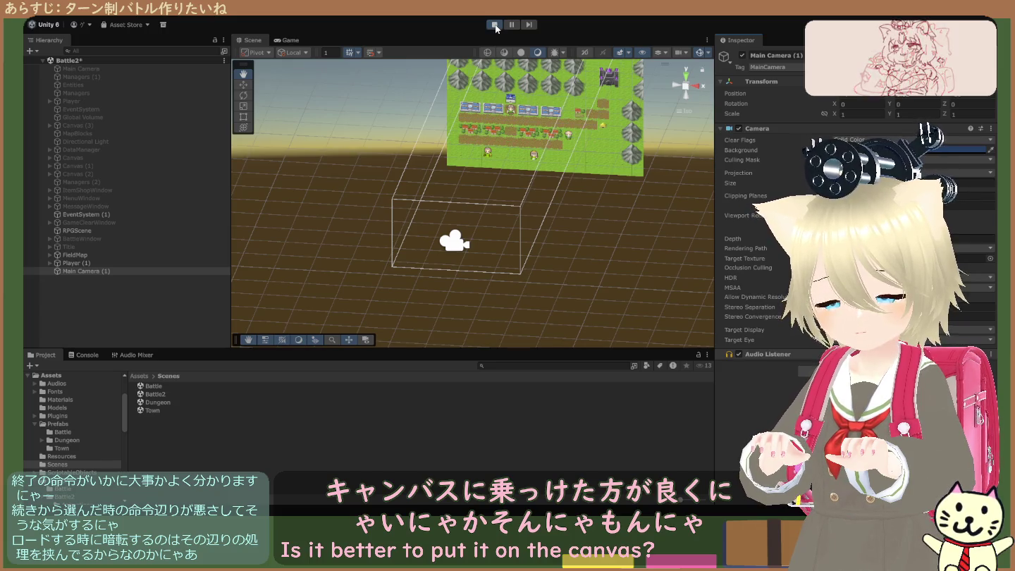
{"action": "key", "text": "ctrl+p"}
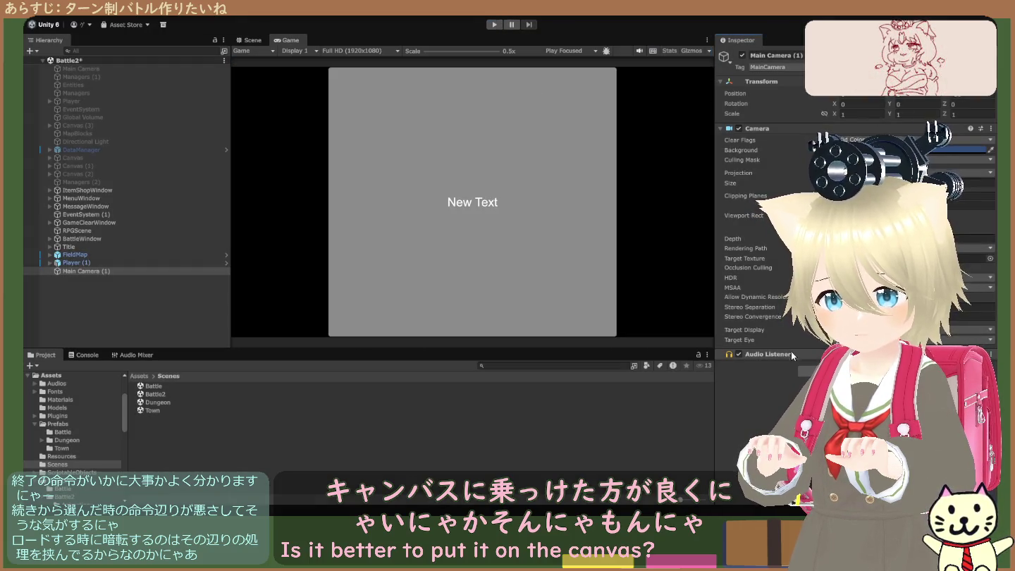
{"action": "left_click", "coordinate": [498, 25]}
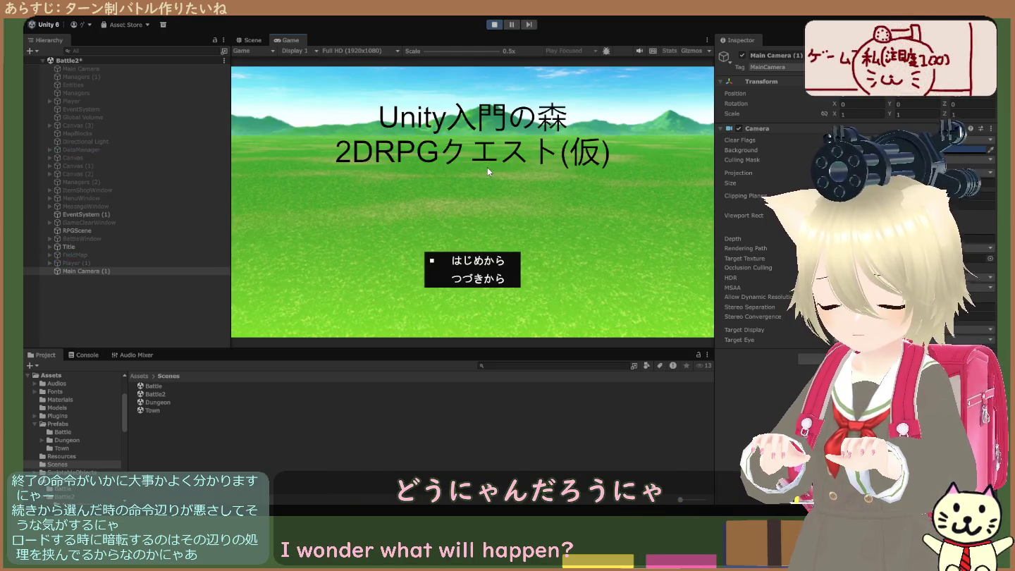
{"action": "key", "text": "Return"}
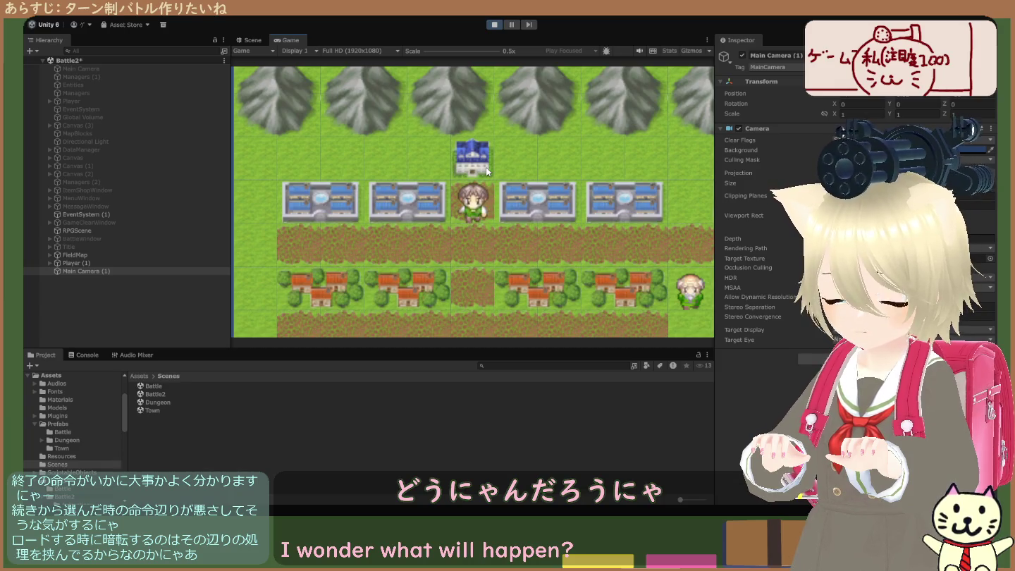
{"action": "key", "text": "Down"}
{"action": "key", "text": "Down"}
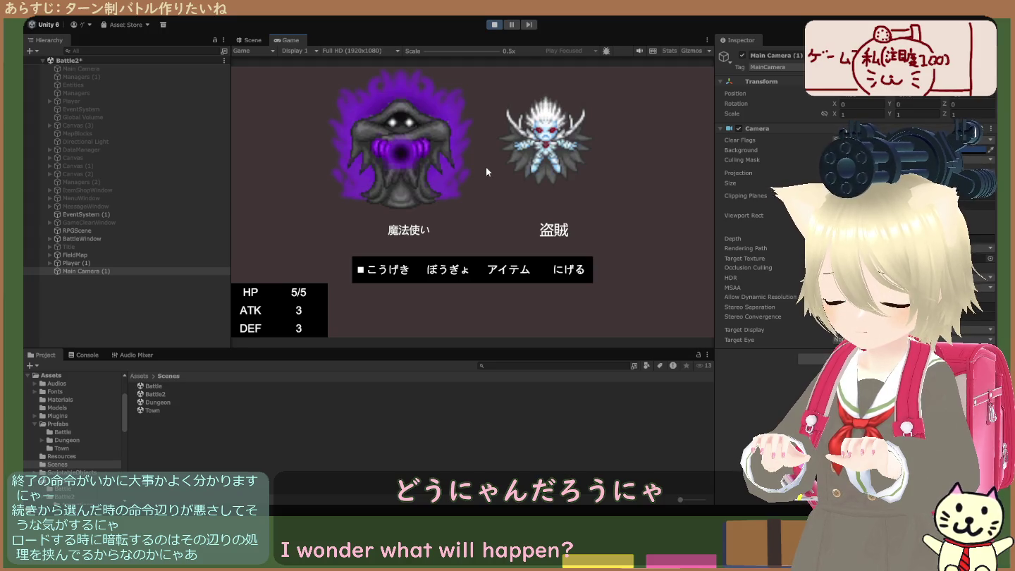
{"action": "left_click", "coordinate": [493, 23]}
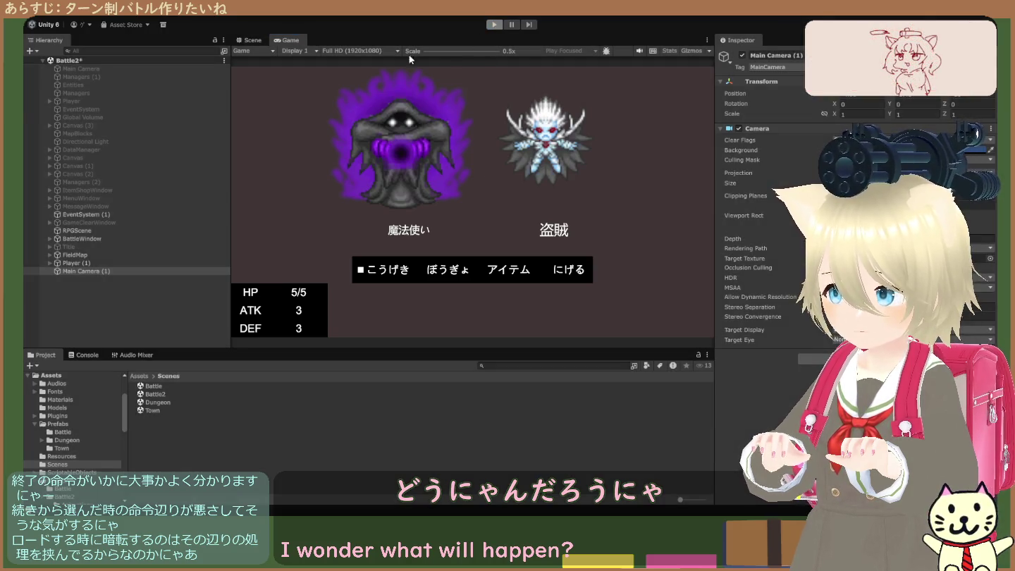
Step: Disable Main Camera (1), re-enable the original Main Camera, and do a test run in Play mode
{"action": "left_click", "coordinate": [128, 270]}
{"action": "left_click", "coordinate": [741, 56]}
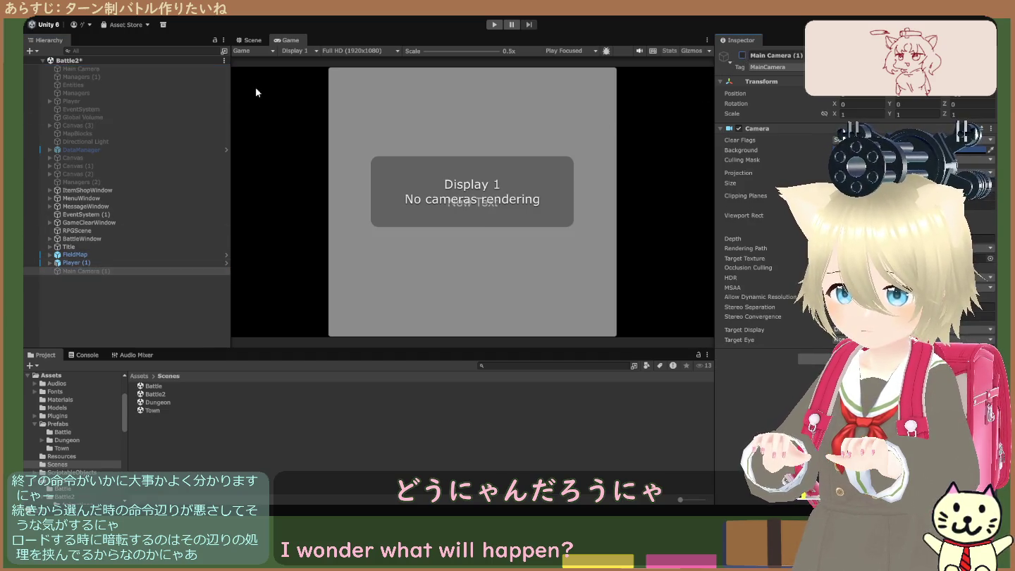
{"action": "left_click", "coordinate": [142, 68]}
{"action": "left_click", "coordinate": [741, 55]}
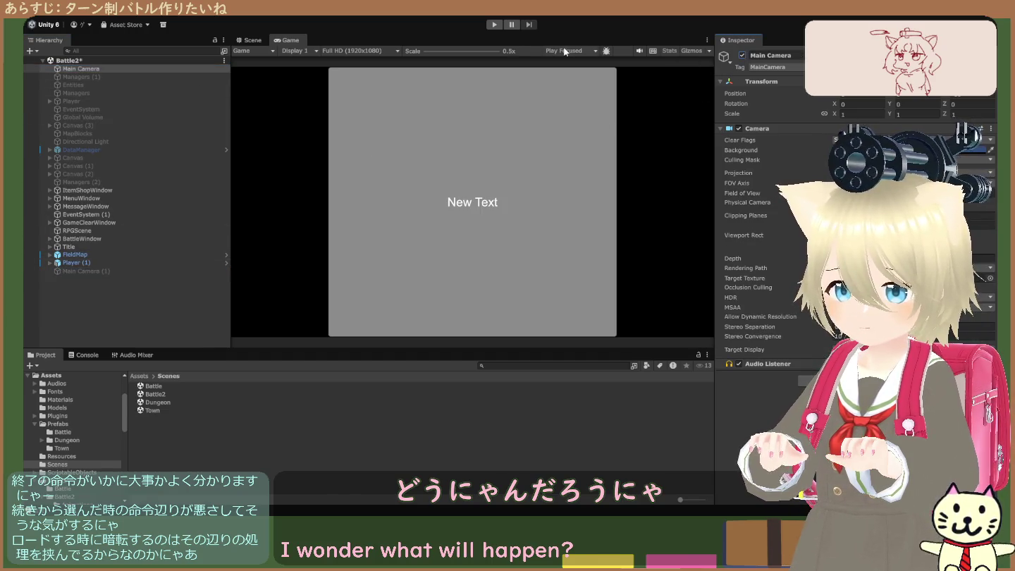
{"action": "left_click", "coordinate": [495, 25]}
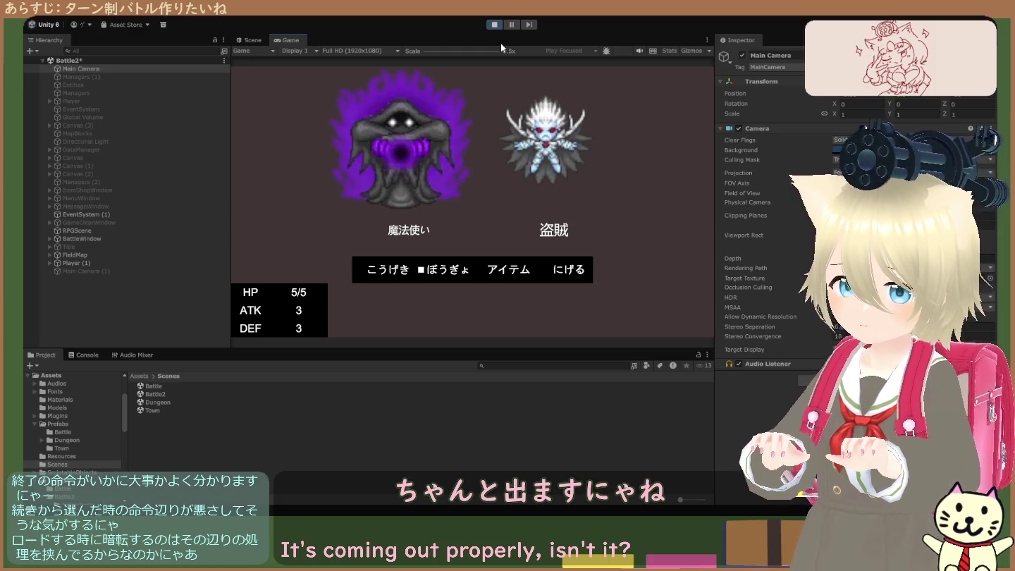
{"action": "left_click", "coordinate": [491, 26]}
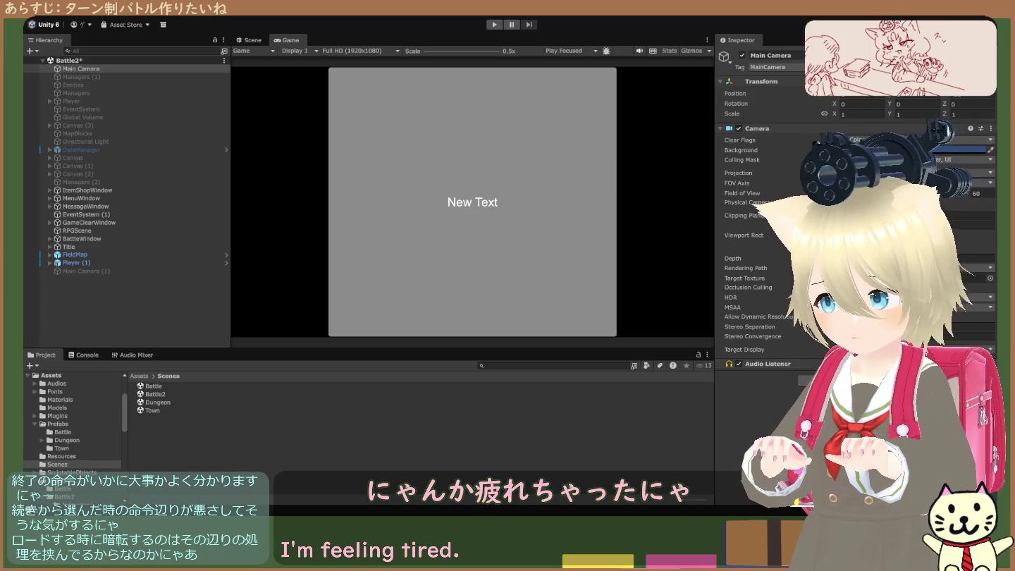
{"action": "left_click", "coordinate": [85, 270]}
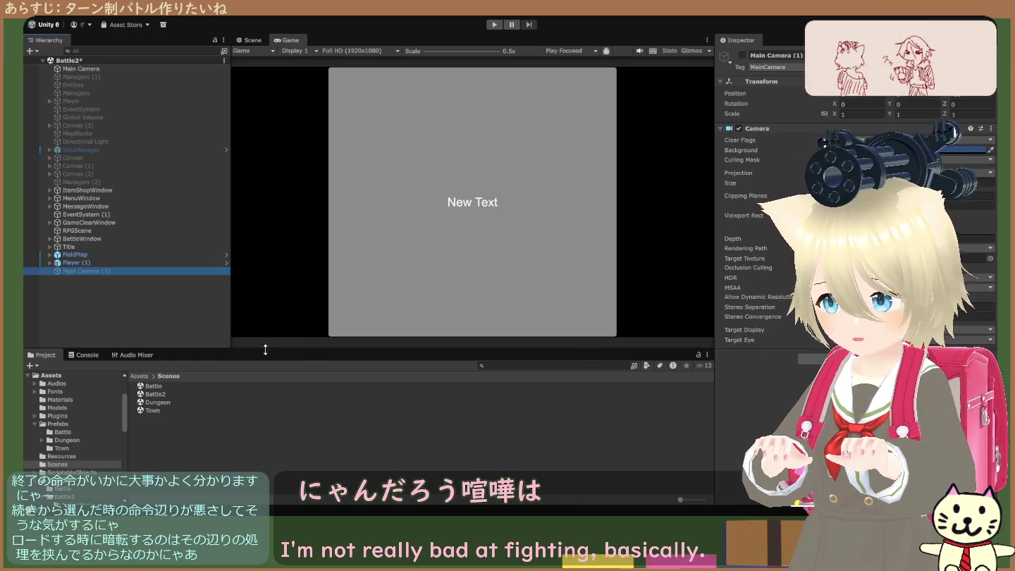
{"action": "left_click", "coordinate": [154, 331]}
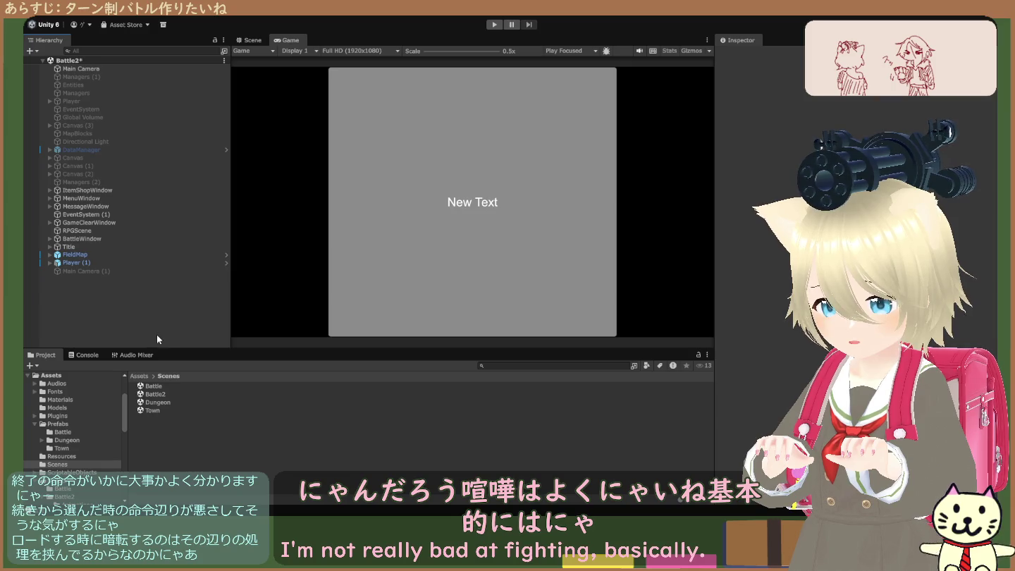
{"action": "left_click", "coordinate": [153, 410]}
{"action": "left_click", "coordinate": [159, 396]}
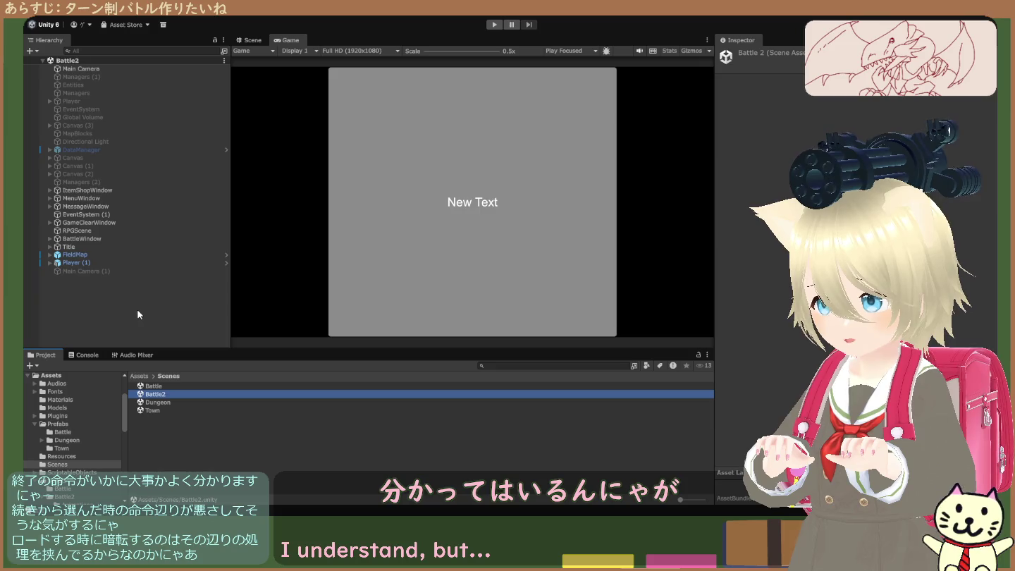
{"action": "left_click", "coordinate": [89, 270]}
{"action": "left_click", "coordinate": [87, 263]}
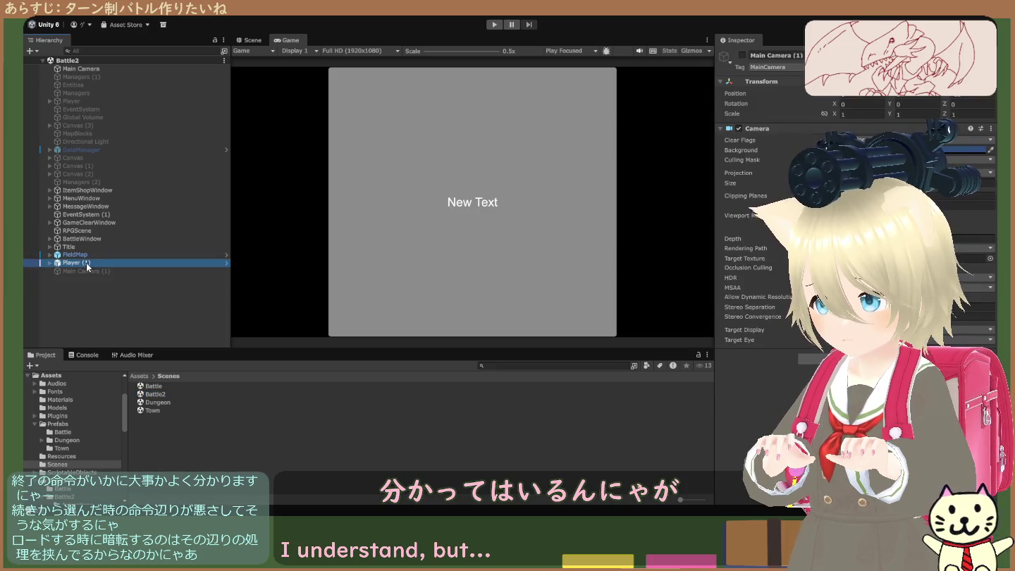
{"action": "left_click", "coordinate": [86, 255]}
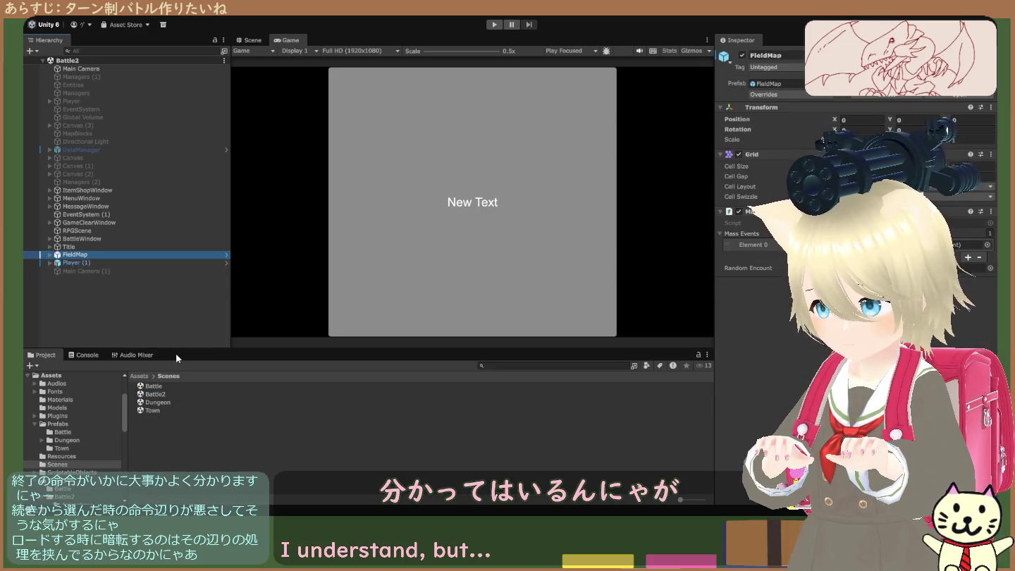
{"action": "left_click", "coordinate": [75, 246]}
{"action": "left_click", "coordinate": [76, 238]}
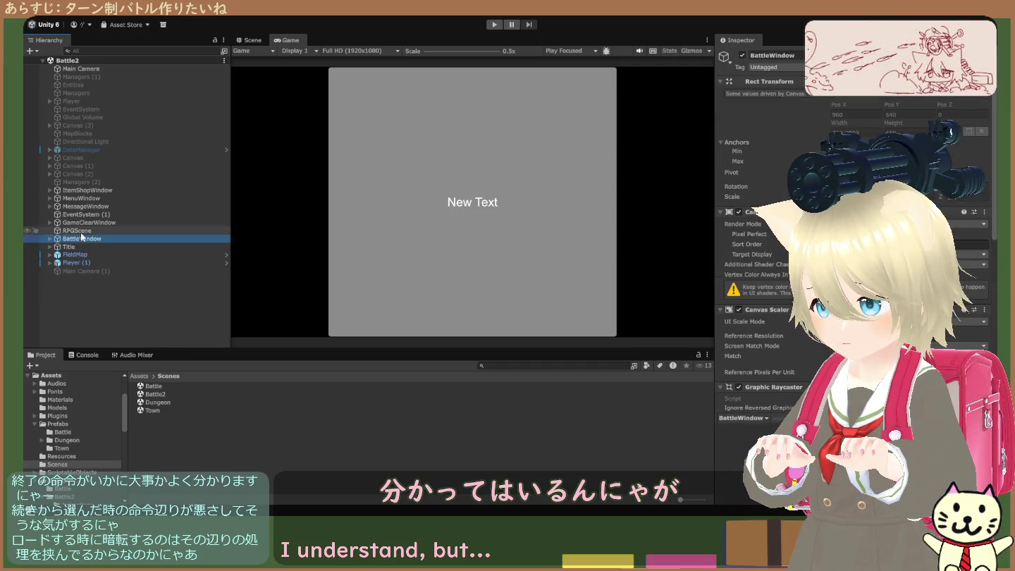
{"action": "left_click", "coordinate": [79, 230]}
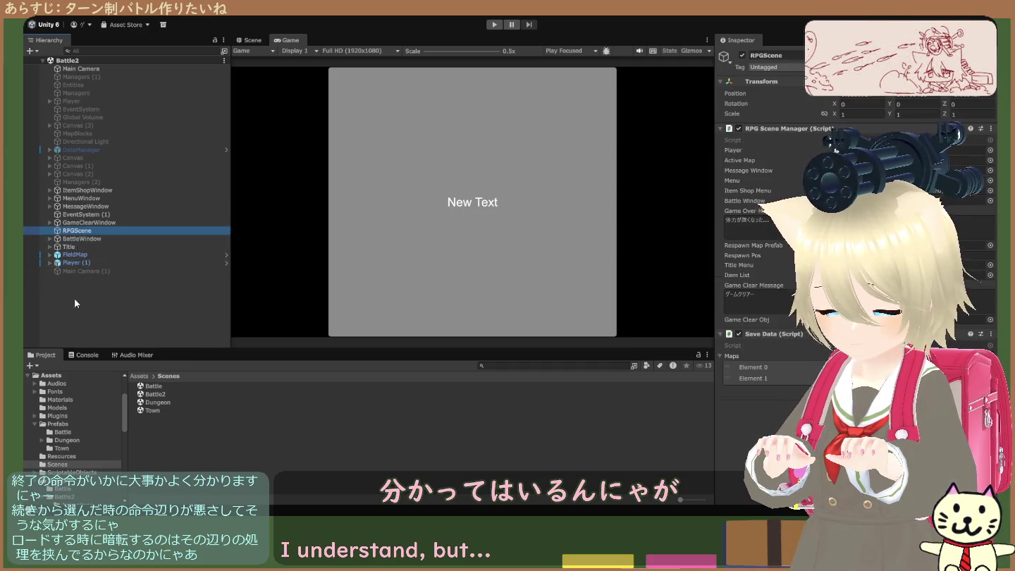
{"action": "left_click", "coordinate": [127, 253]}
{"action": "left_click", "coordinate": [129, 264]}
{"action": "left_click", "coordinate": [130, 279]}
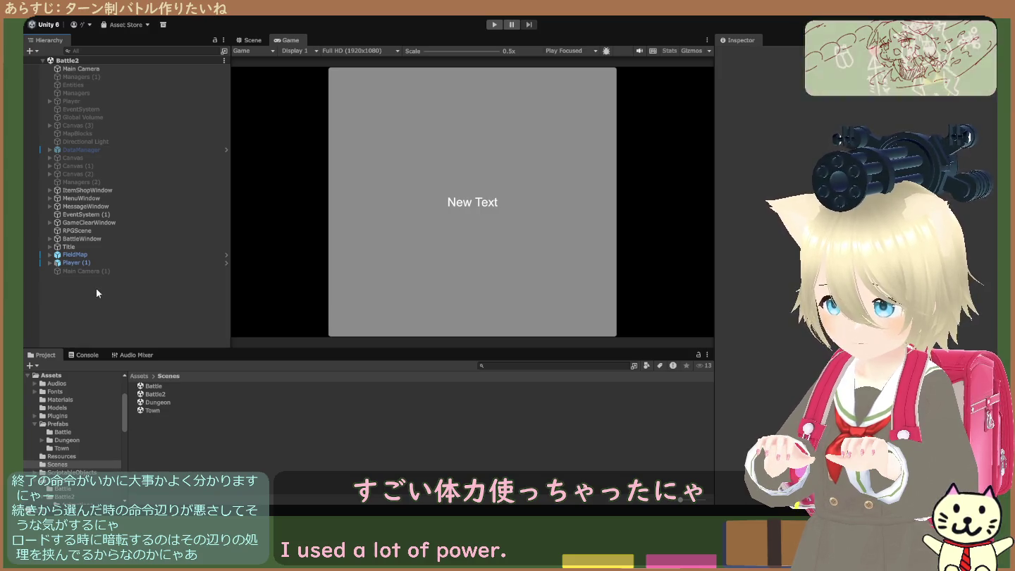
{"action": "left_click", "coordinate": [99, 247]}
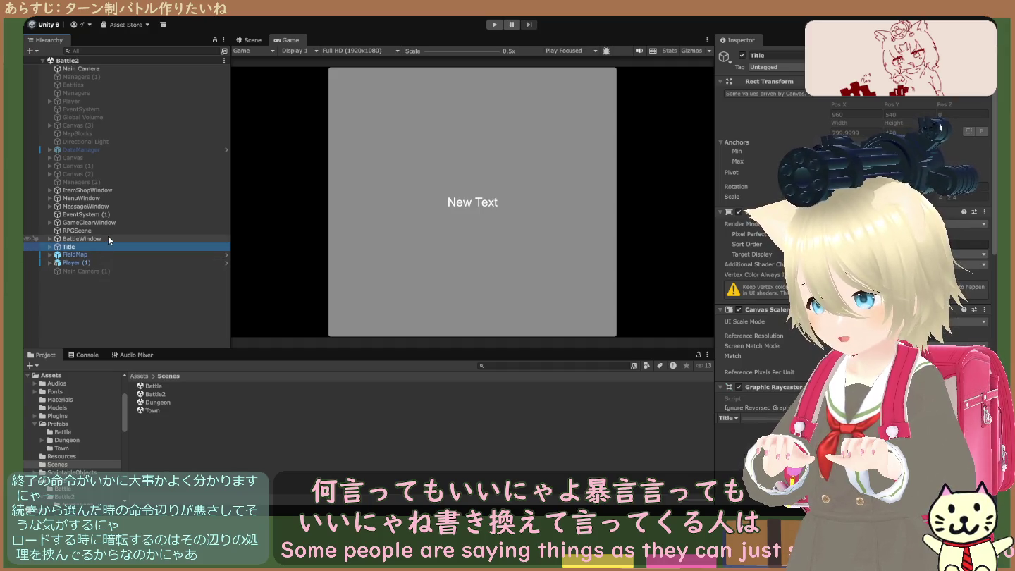
{"action": "left_click", "coordinate": [86, 192]}
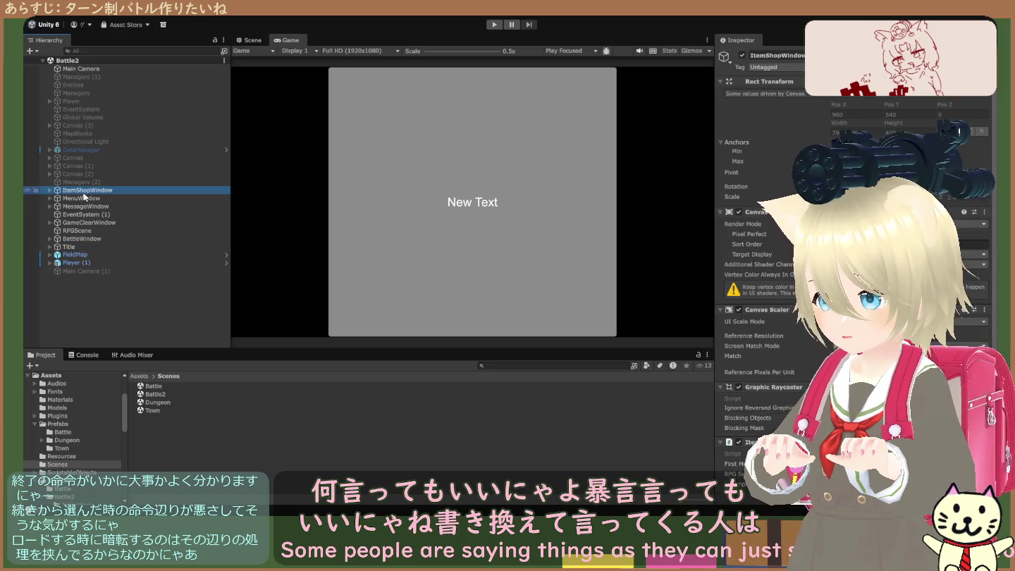
{"action": "left_click", "coordinate": [50, 191]}
{"action": "left_click", "coordinate": [49, 191]}
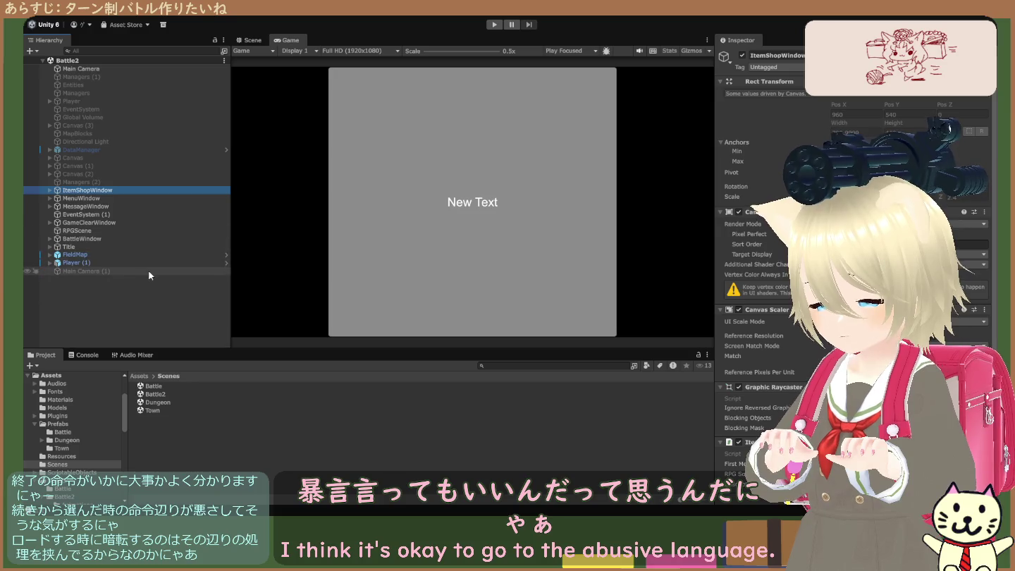
{"action": "left_click", "coordinate": [127, 290]}
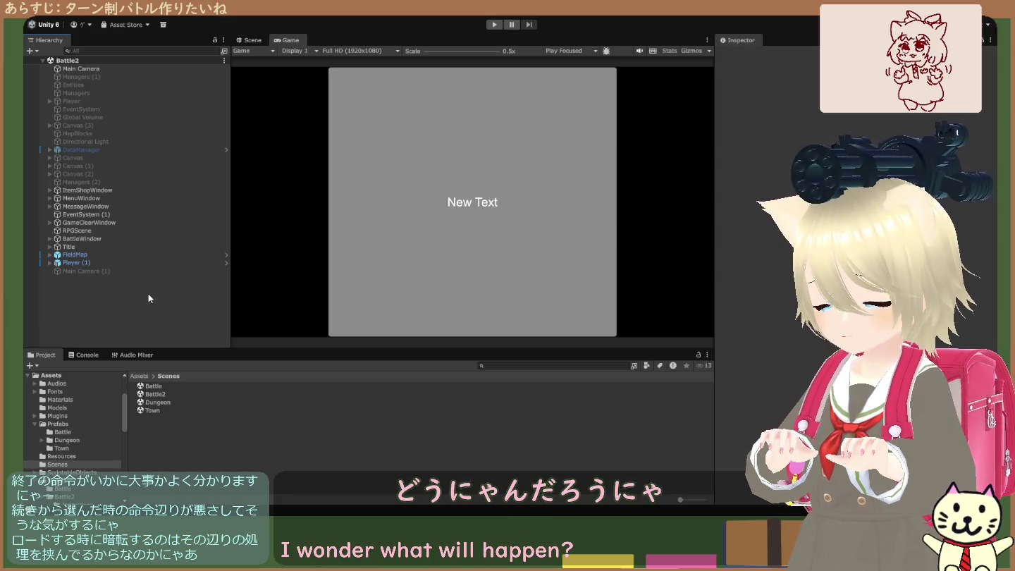
{"action": "left_click", "coordinate": [169, 271]}
{"action": "left_click", "coordinate": [160, 295]}
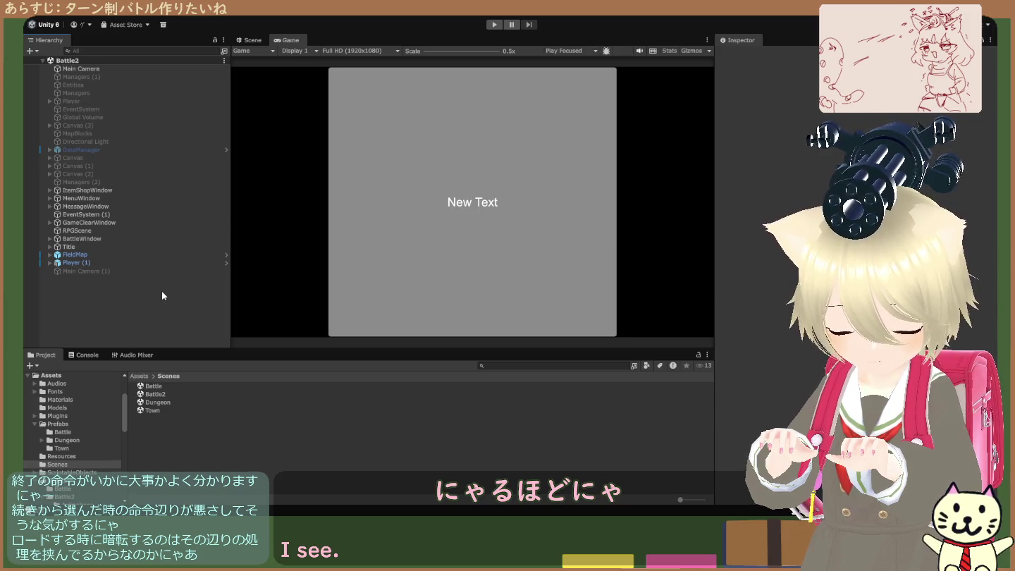
{"action": "left_click", "coordinate": [124, 272]}
{"action": "left_click", "coordinate": [124, 286]}
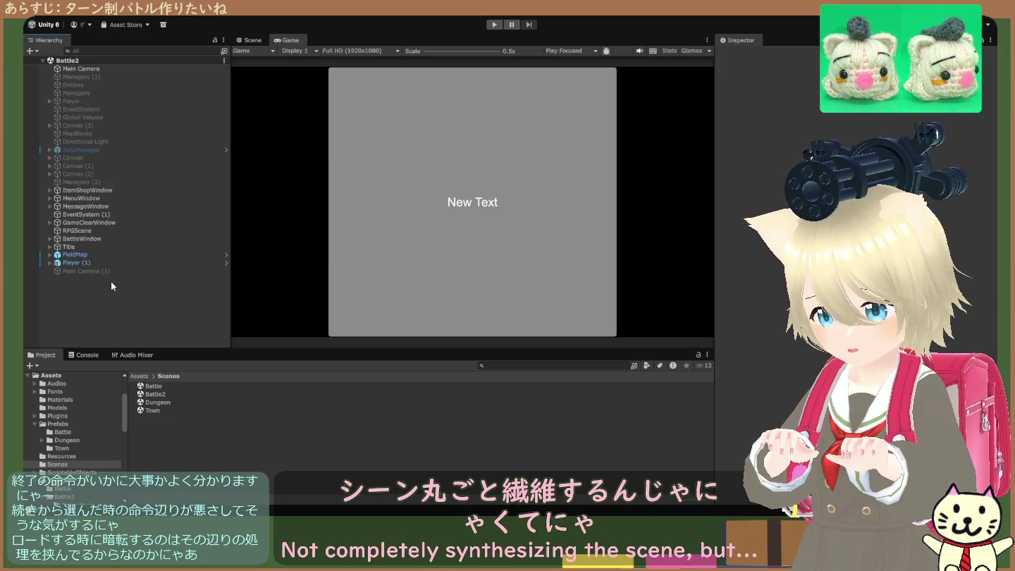
{"action": "left_click", "coordinate": [104, 271]}
{"action": "left_click", "coordinate": [105, 279]}
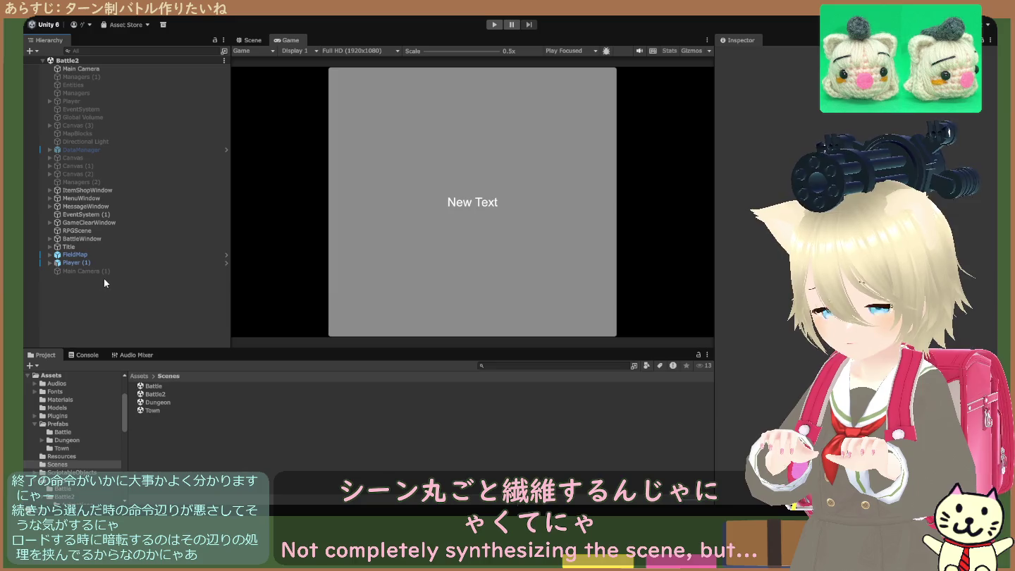
{"action": "left_click", "coordinate": [107, 272]}
{"action": "left_click", "coordinate": [108, 280]}
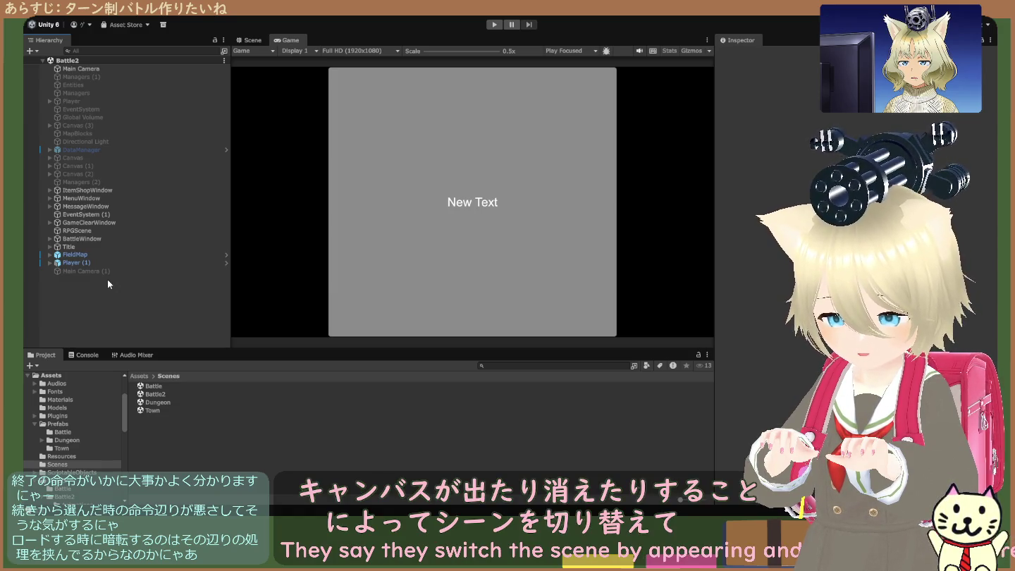
{"action": "left_click", "coordinate": [107, 272]}
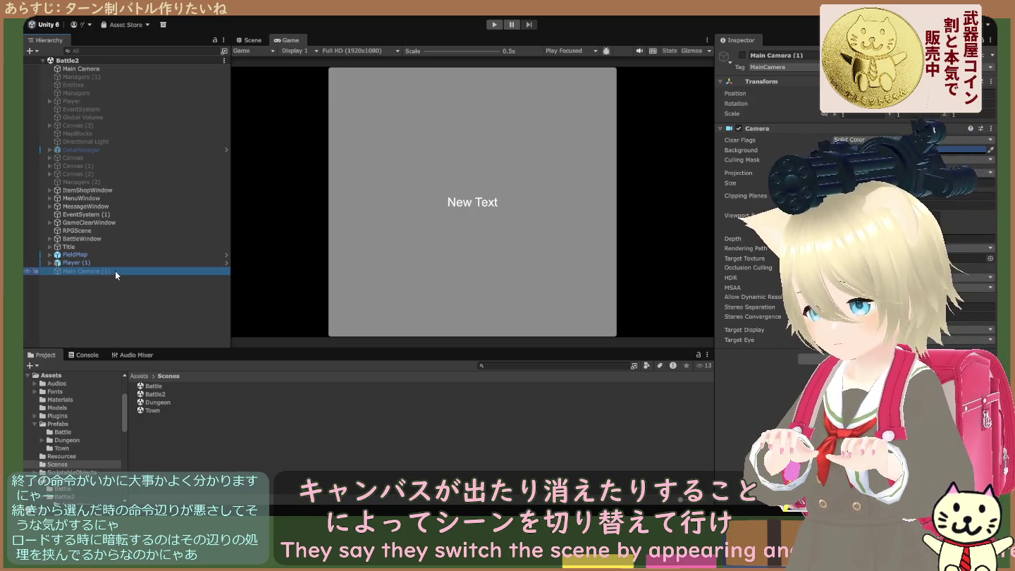
{"action": "left_click", "coordinate": [128, 282]}
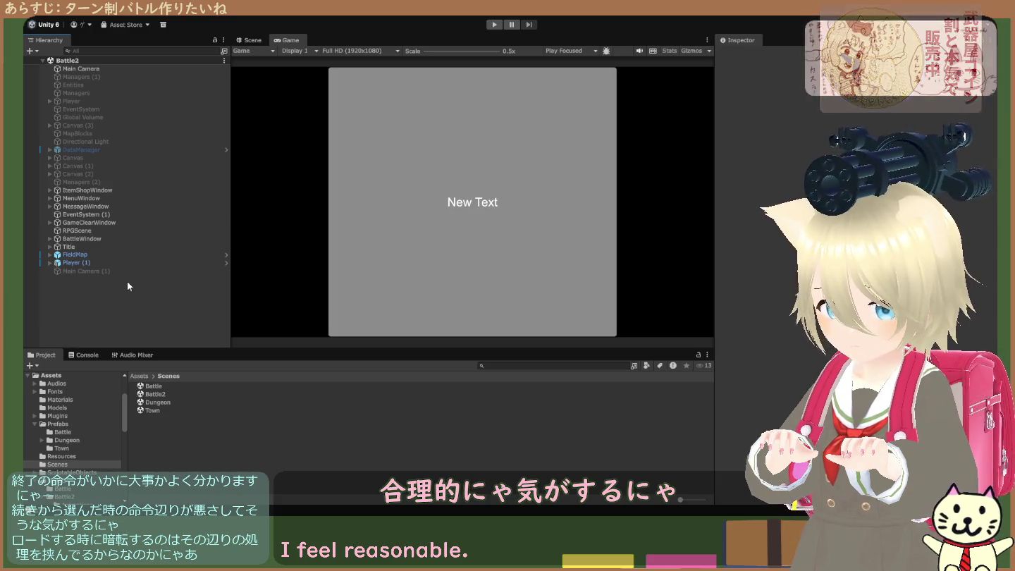
{"action": "left_click", "coordinate": [125, 271]}
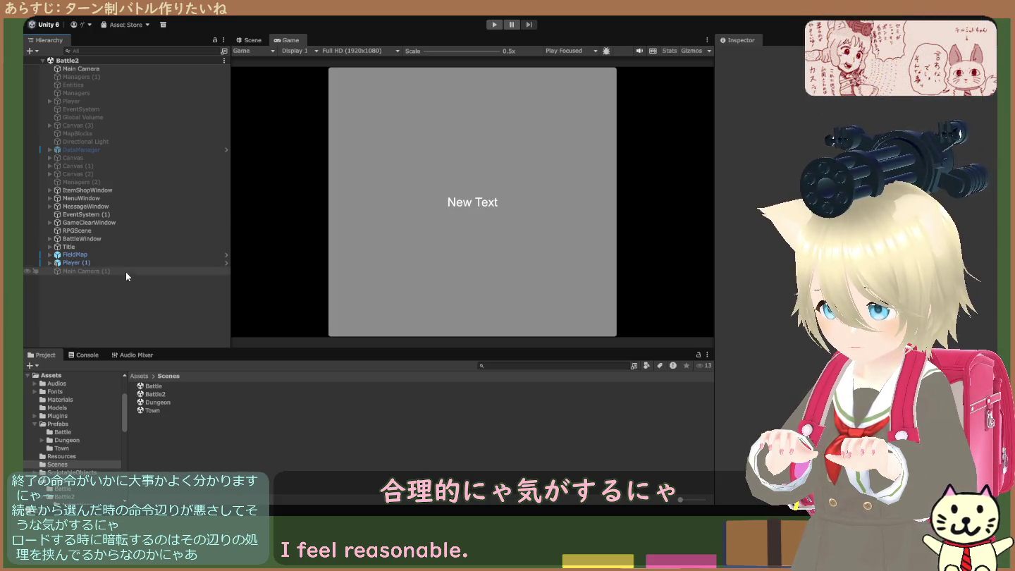
{"action": "left_click", "coordinate": [118, 239]}
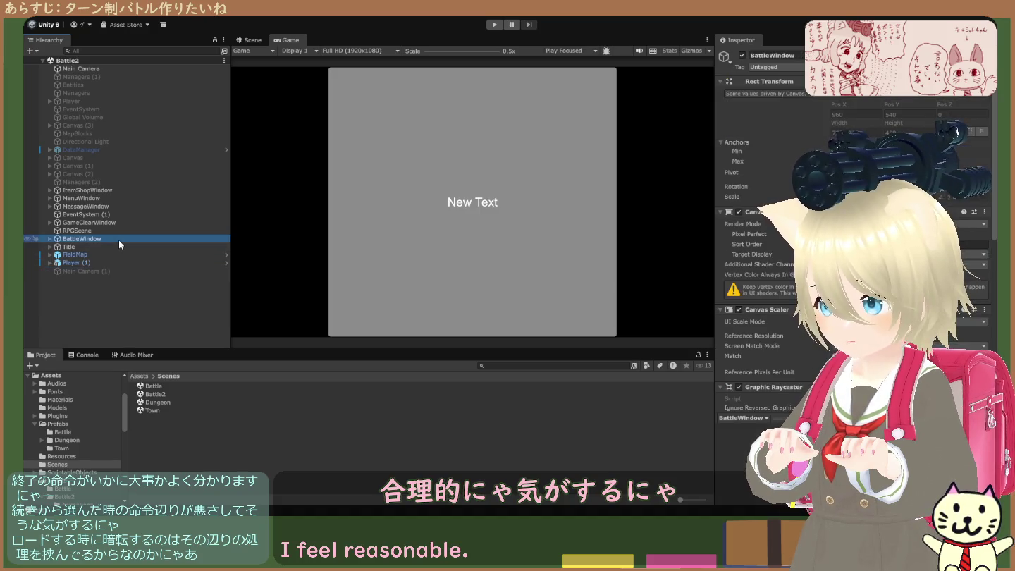
{"action": "left_click", "coordinate": [86, 300]}
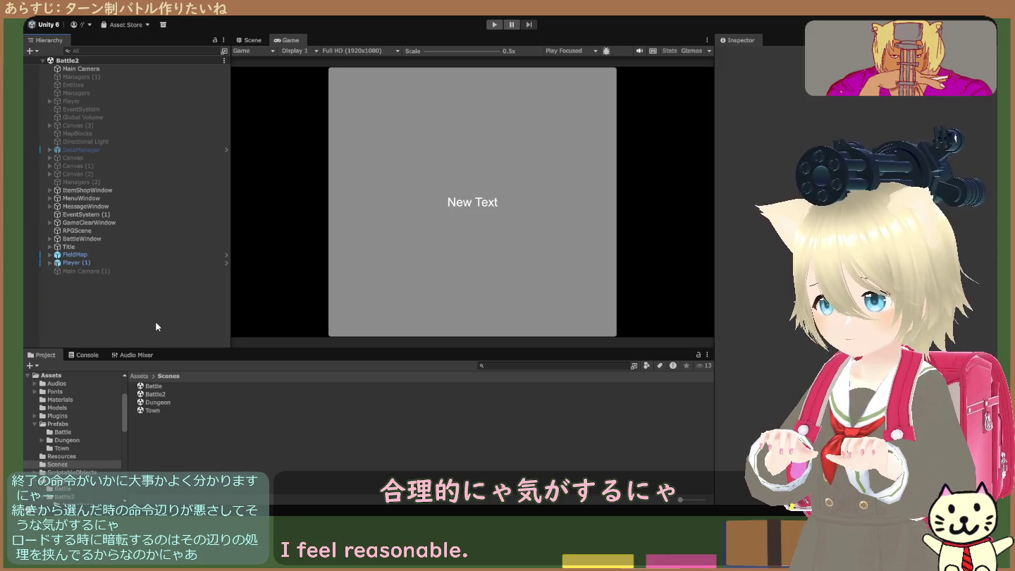
{"action": "left_click", "coordinate": [146, 378]}
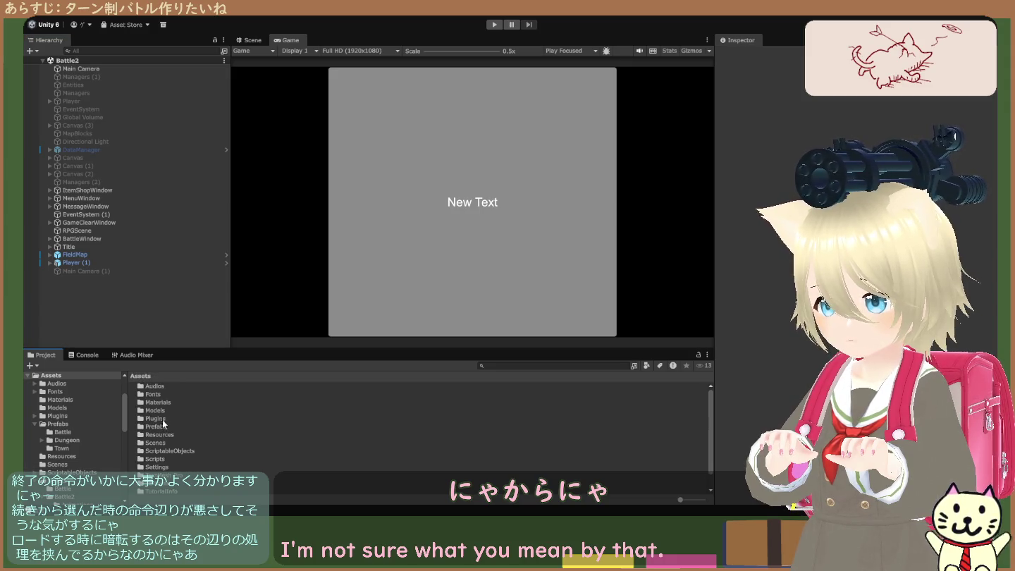
Step: Browse to Assets/Scripts/Battle2/Scripts and view the BattleWindow and RPGSceneManager scripts
{"action": "double_click", "coordinate": [160, 458]}
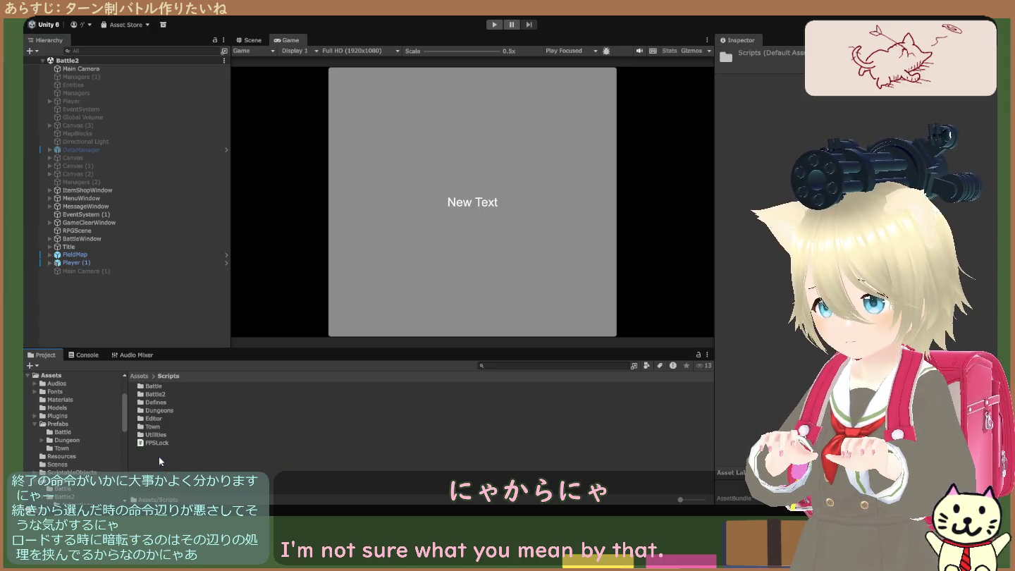
{"action": "double_click", "coordinate": [160, 397]}
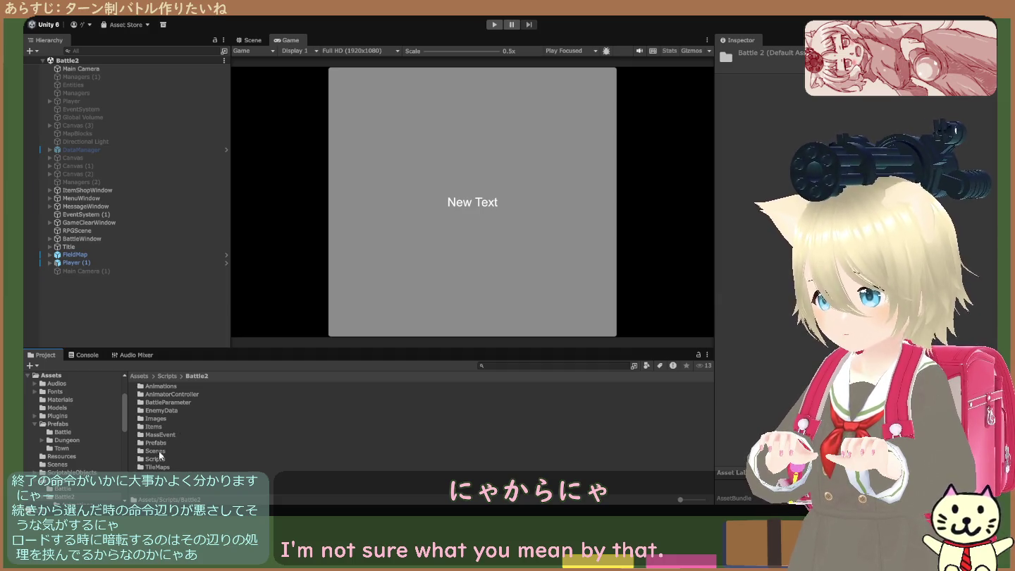
{"action": "double_click", "coordinate": [156, 459]}
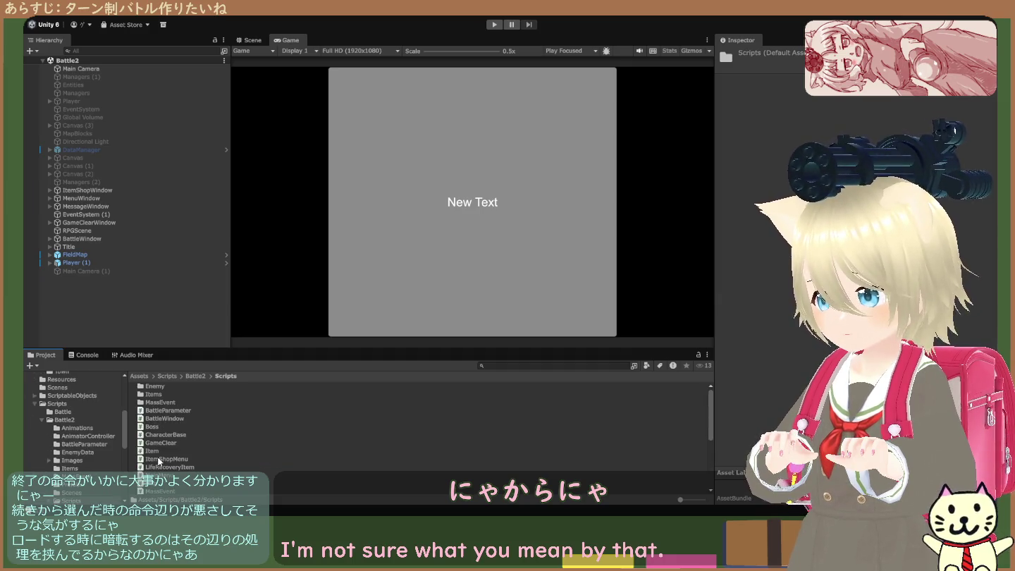
{"action": "left_click", "coordinate": [176, 418]}
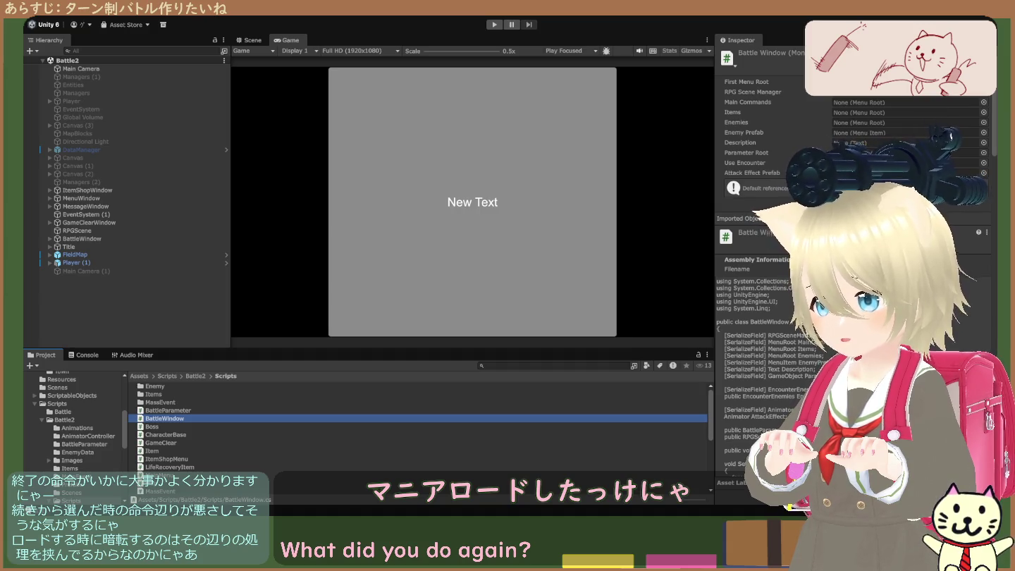
{"action": "scroll", "coordinate": [420, 437], "scroll_direction": "down", "scroll_amount": 5}
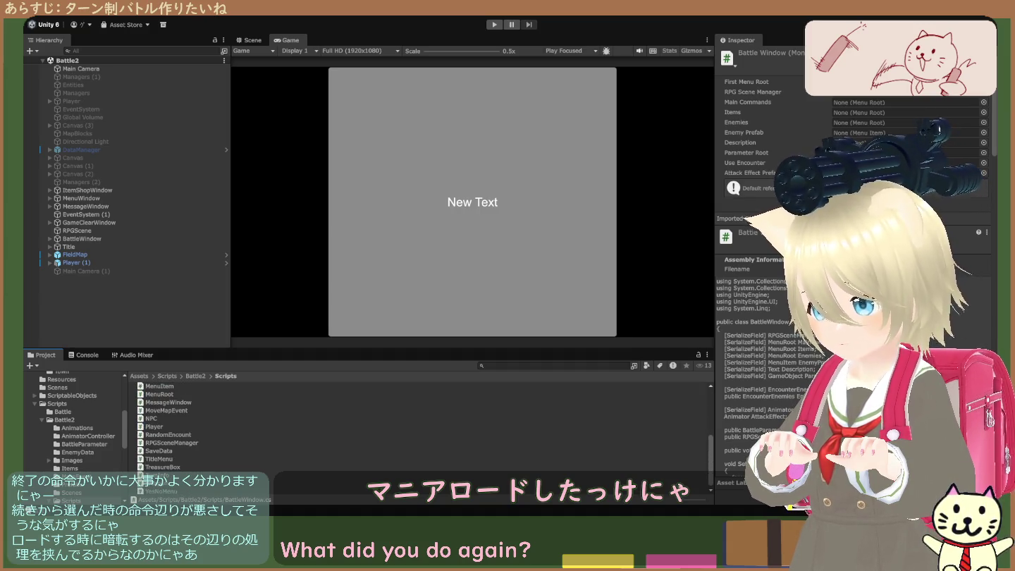
{"action": "left_click", "coordinate": [181, 444]}
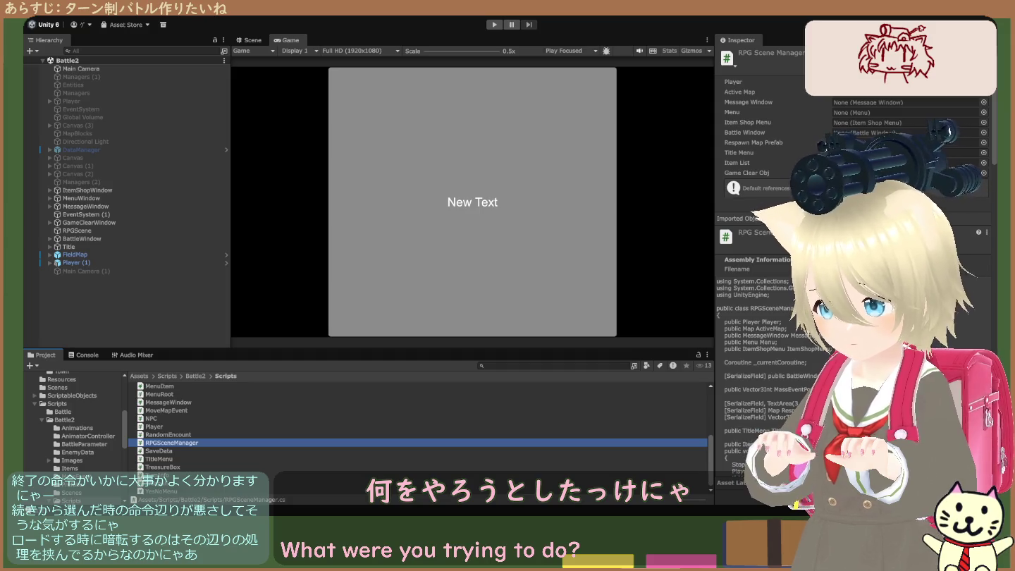
{"action": "key", "text": "alt+Tab"}
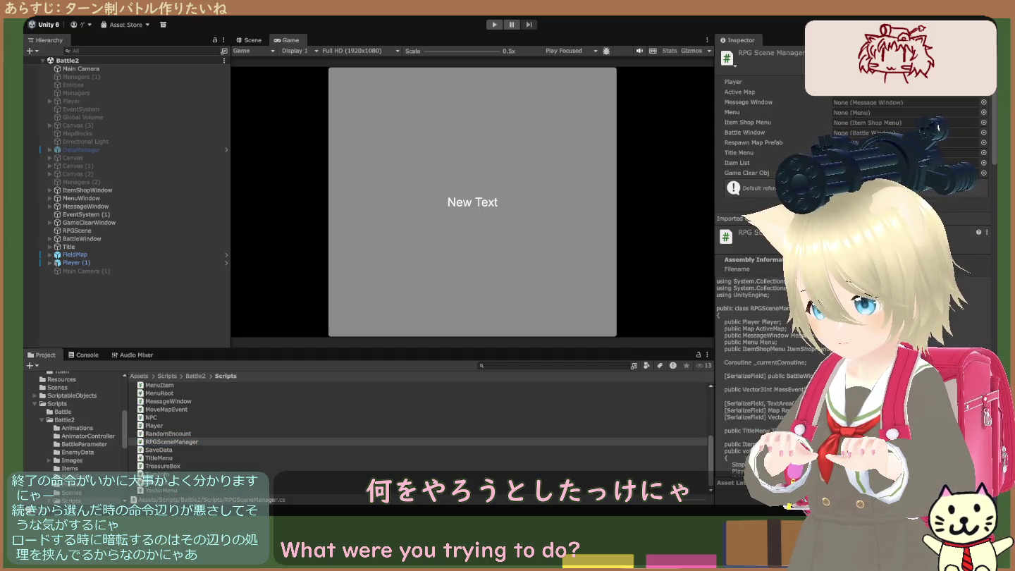